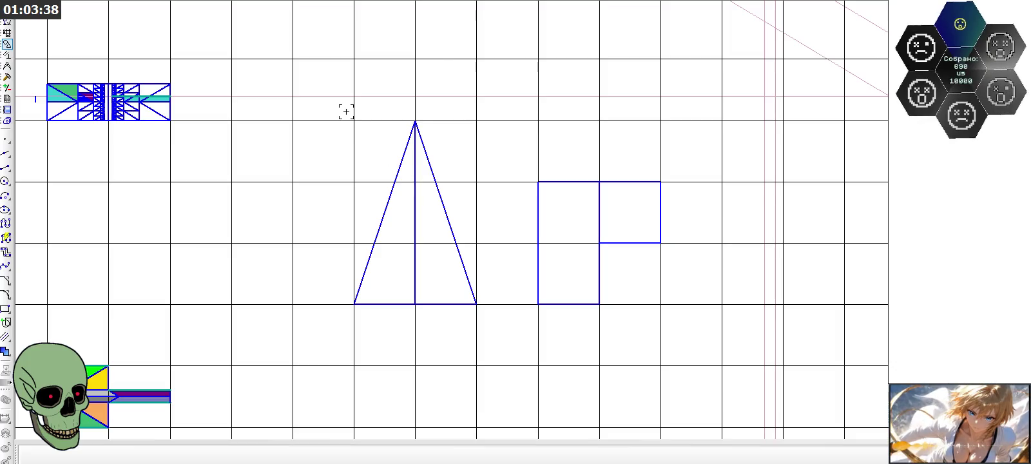
Step: Select and deselect the original triangle a few times, then zoom around the drawing
mouse_move(337, 111)
left_mouse_down()
mouse_move(384, 242)
mouse_move(492, 320)
left_mouse_up()
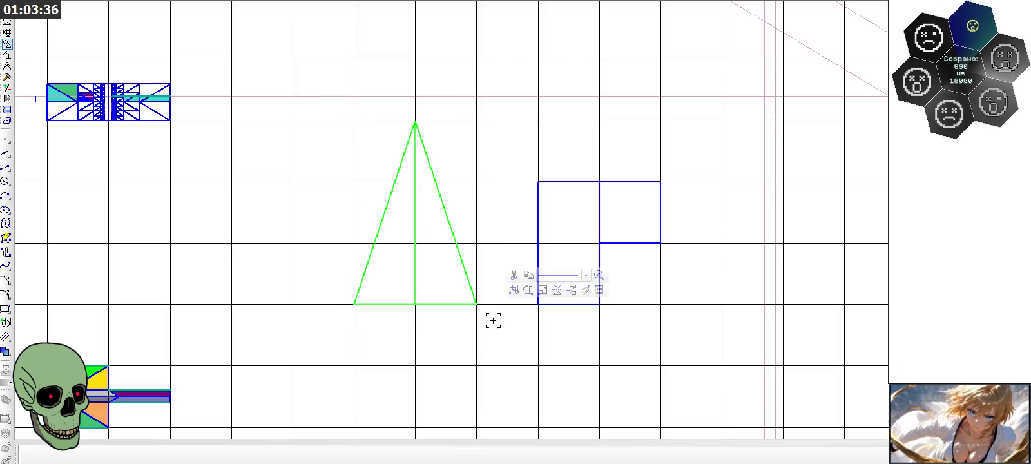
key("Escape")
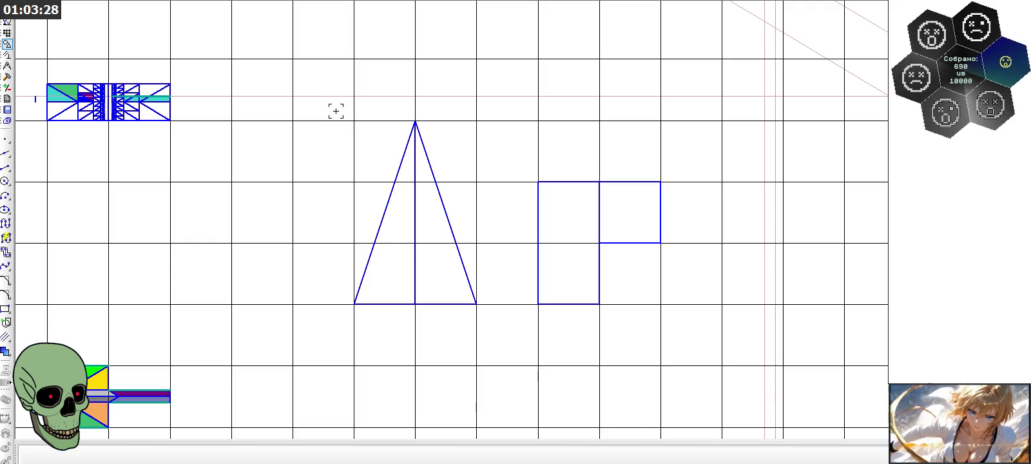
left_click_drag(336, 108, 493, 330)
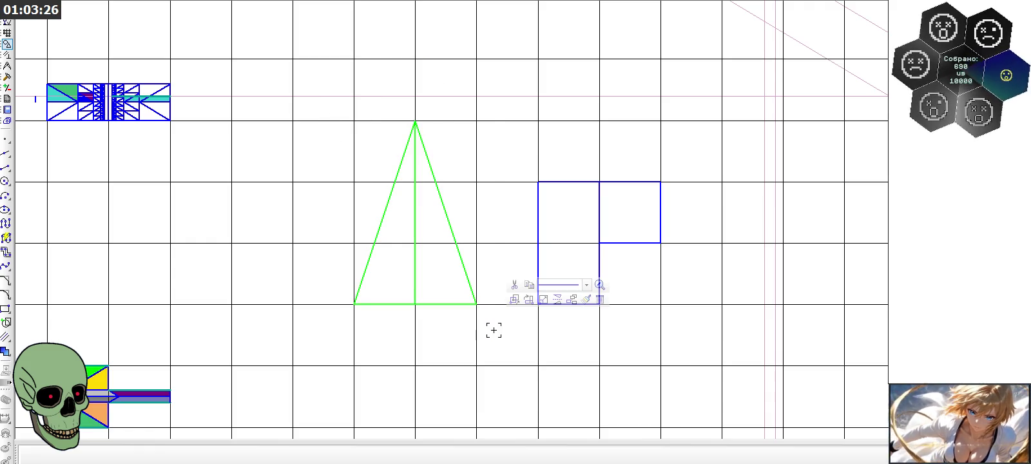
key("Escape")
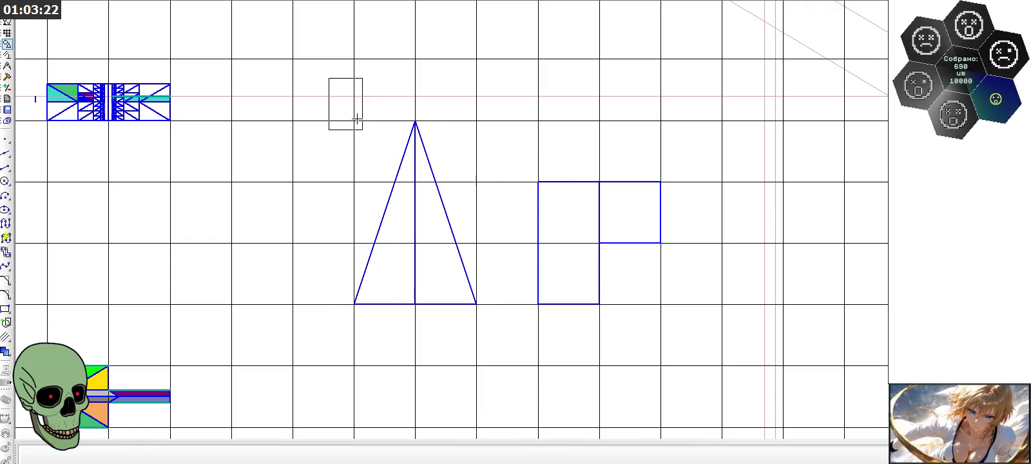
left_click_drag(333, 81, 502, 328)
key("Escape")
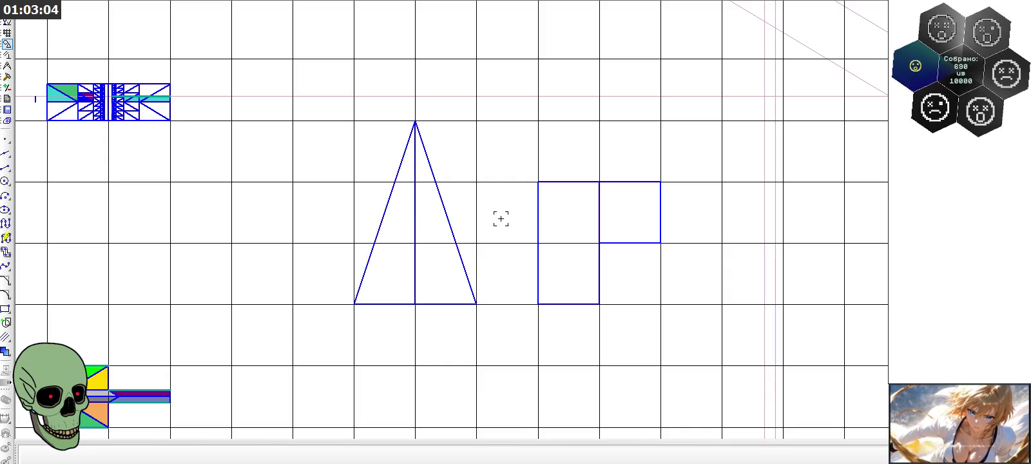
scroll(576, 196, "down", 1)
scroll(575, 201, "down", 1)
scroll(599, 205, "down", 2)
scroll(599, 205, "down", 1)
scroll(599, 205, "up", 1)
scroll(599, 205, "up", 1)
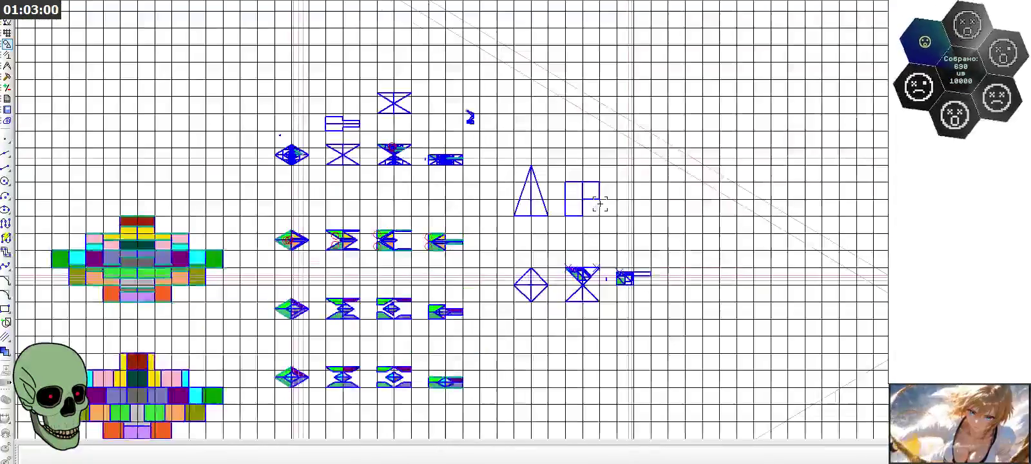
scroll(599, 205, "up", 1)
scroll(593, 202, "up", 1)
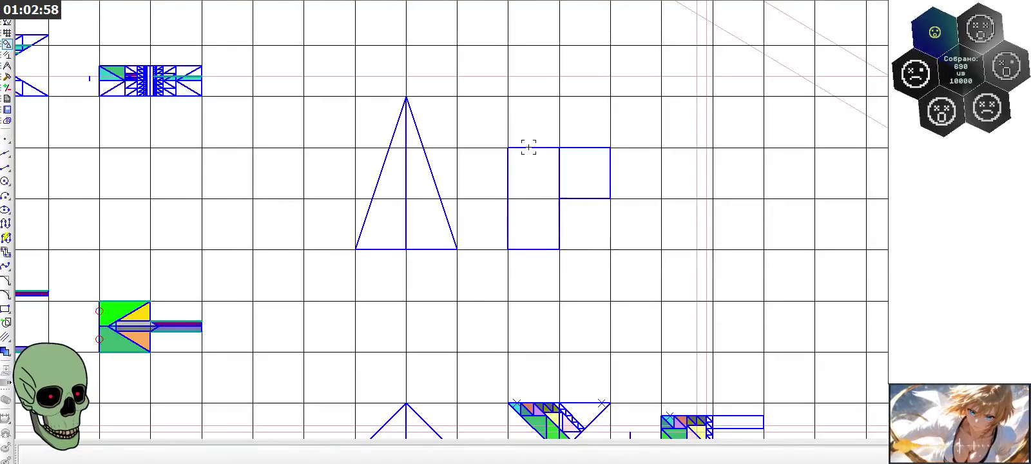
scroll(555, 276, "down", 1)
scroll(515, 83, "up", 1)
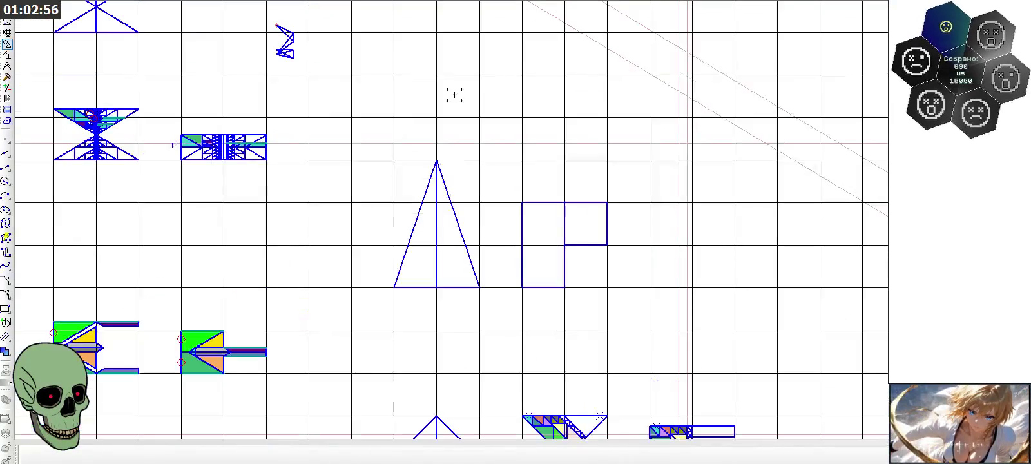
Step: Draw an inverted triangle above the original with line segments
left_click(6, 167)
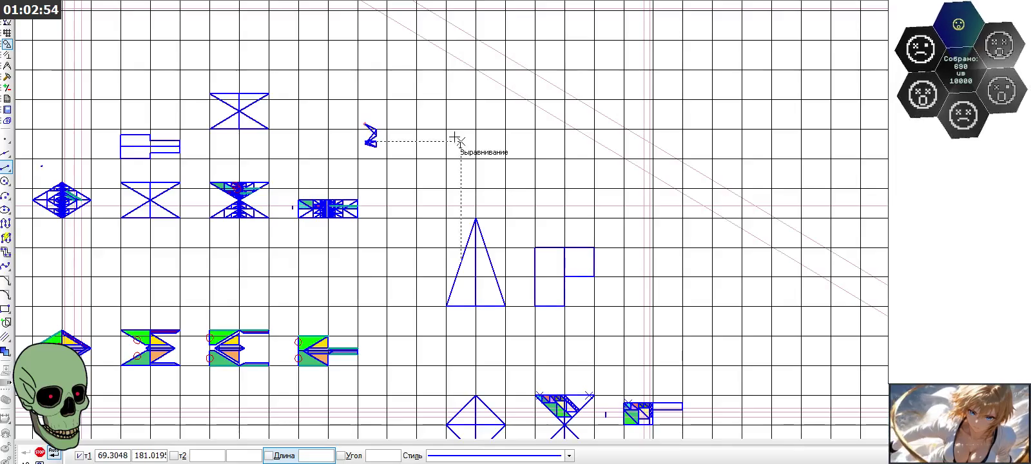
scroll(453, 129, "up", 1)
left_click(437, 94)
left_click(479, 221)
left_click(480, 220)
left_click(522, 94)
left_click(522, 94)
left_click(437, 93)
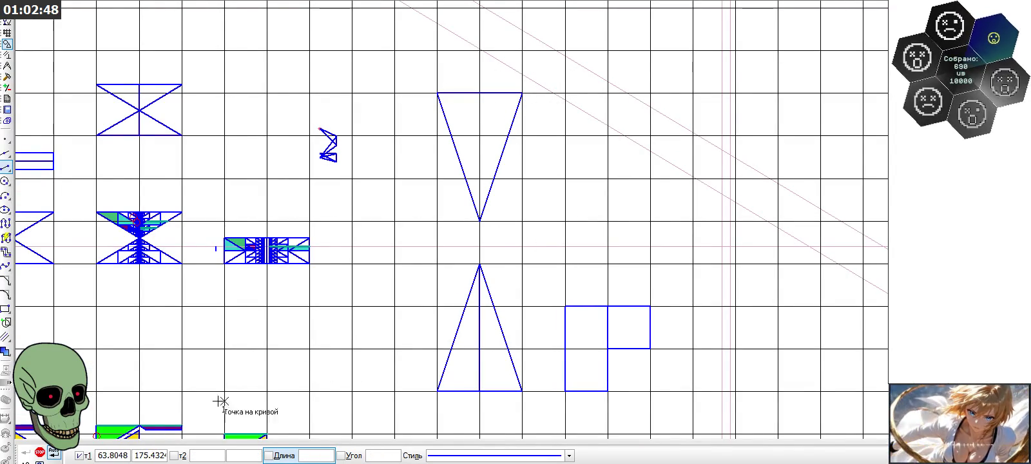
left_click(40, 451)
Step: Delete the small square's top and right edges
scroll(614, 424, "up", 3)
left_click(610, 251)
key("Delete")
left_click(640, 272)
key("Delete")
Step: Redraw the square's right side and bottom edge lower to form a step
left_click(6, 166)
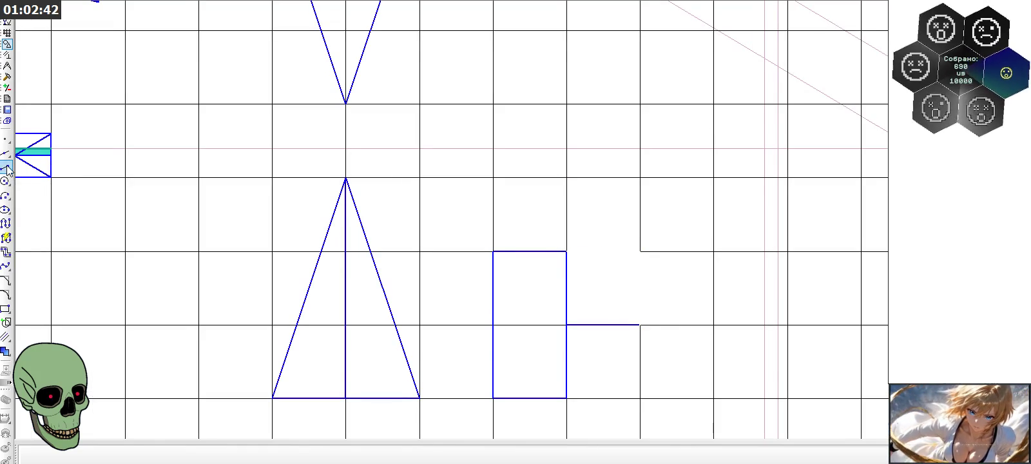
left_click(640, 324)
left_click(640, 397)
left_click(640, 397)
left_click(567, 398)
Step: Draw a tall rectangle beside the inverted triangle
scroll(615, 389, "down", 2)
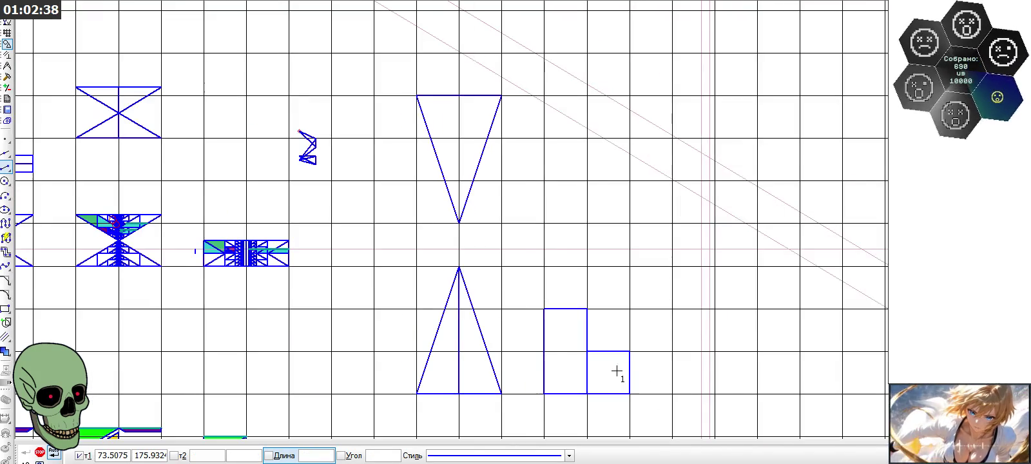
scroll(563, 85, "up", 2)
left_click(536, 100)
left_click(536, 222)
left_click(598, 222)
left_click(598, 99)
left_click(536, 99)
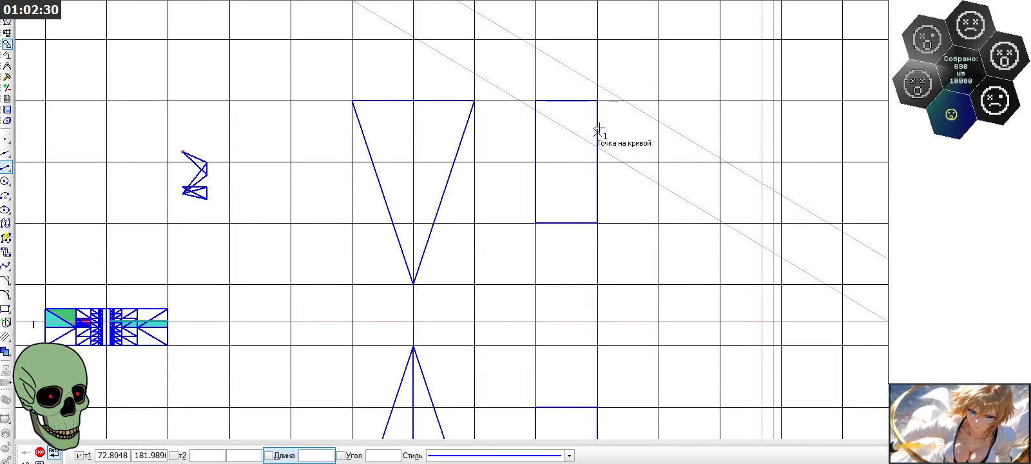
Step: Add a square adjoining the rectangle's right side
left_click(598, 161)
left_click(653, 162)
left_click(659, 161)
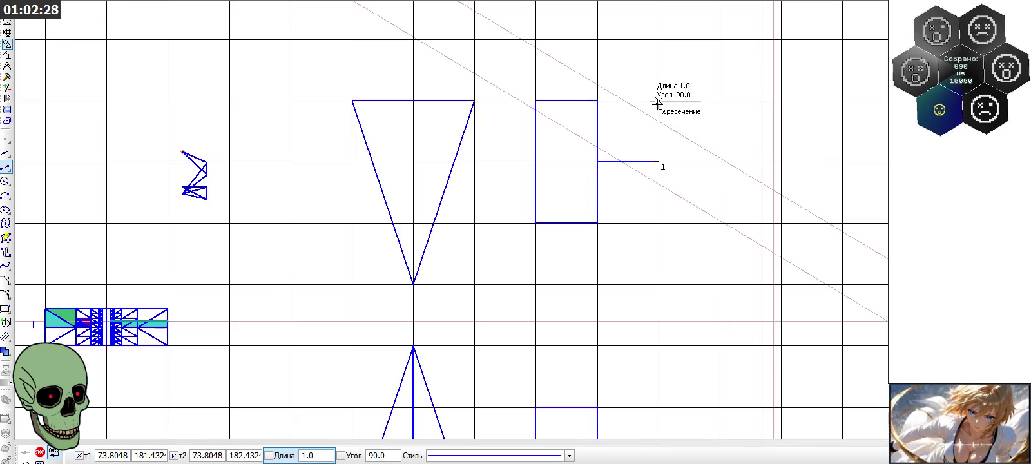
left_click(659, 100)
left_click(597, 99)
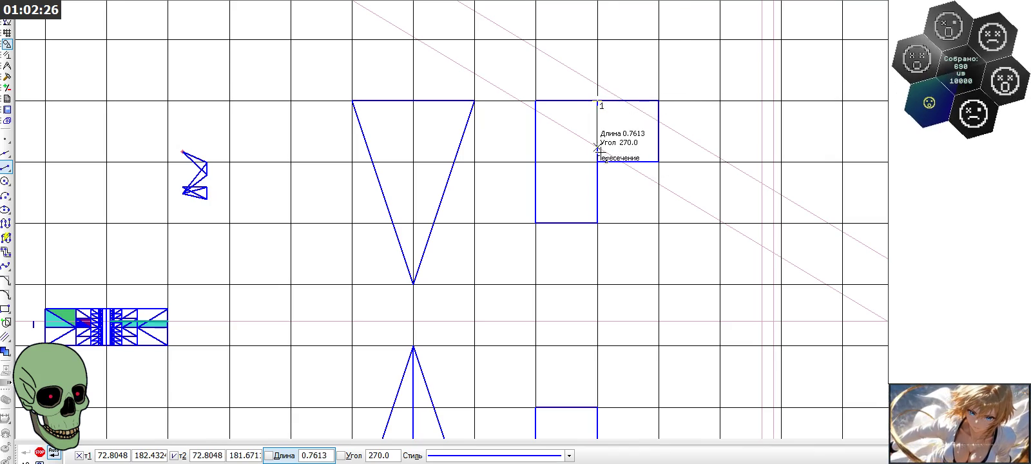
Step: Draw a vertical centre line from the top-edge midpoint to the bottom vertex, and start a diagonal from the top centre
scroll(580, 179, "down", 2)
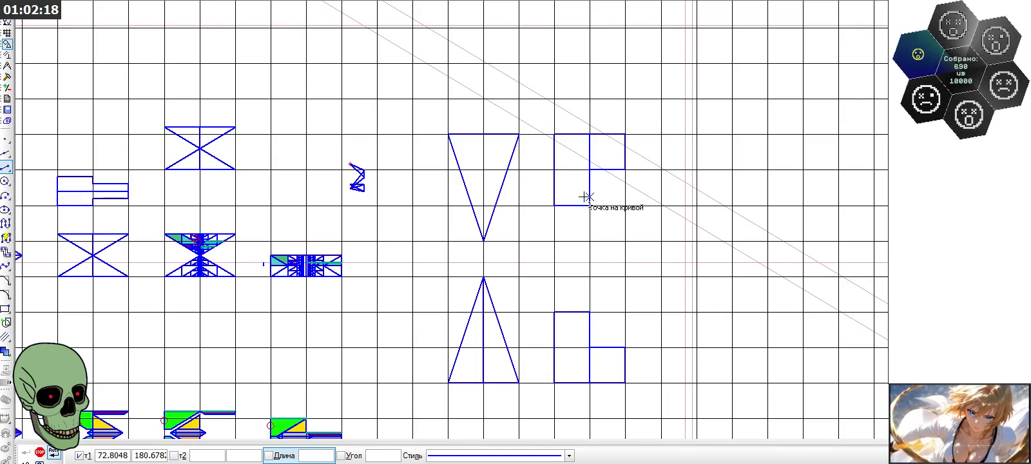
scroll(536, 150, "up", 2)
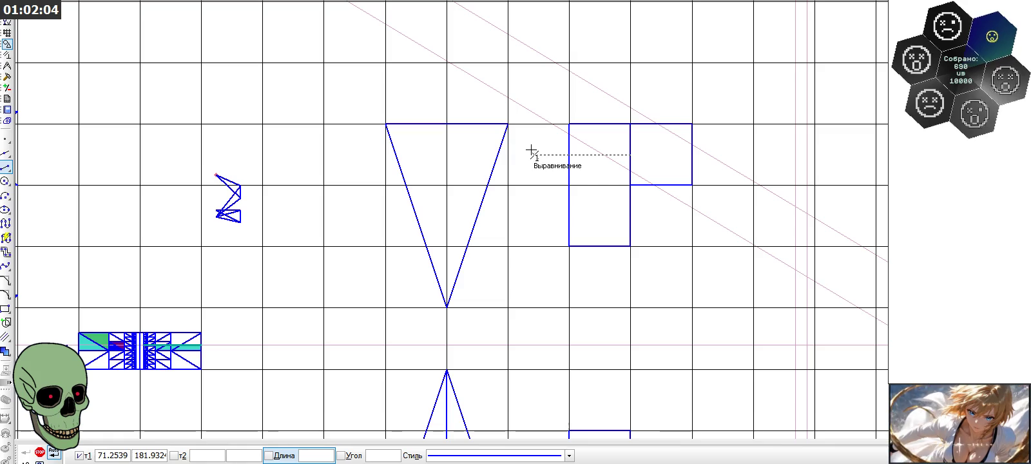
left_click(446, 123)
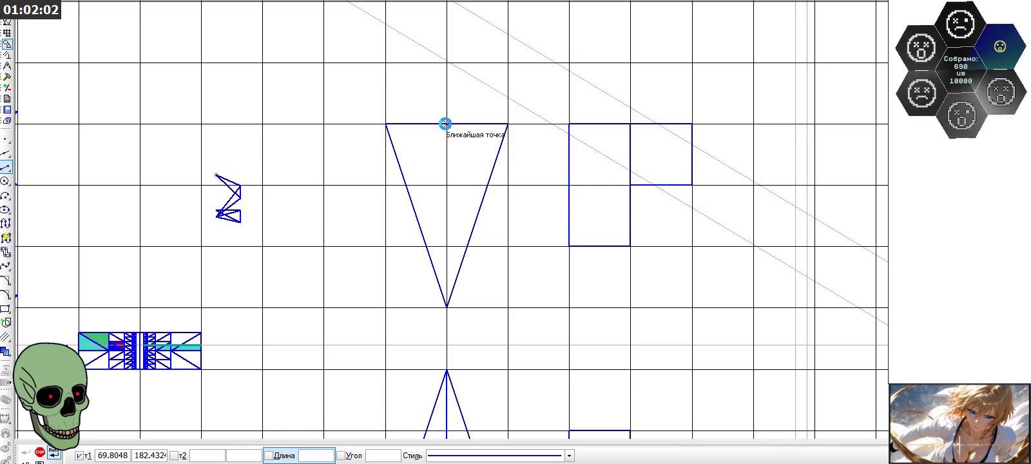
left_click(447, 307)
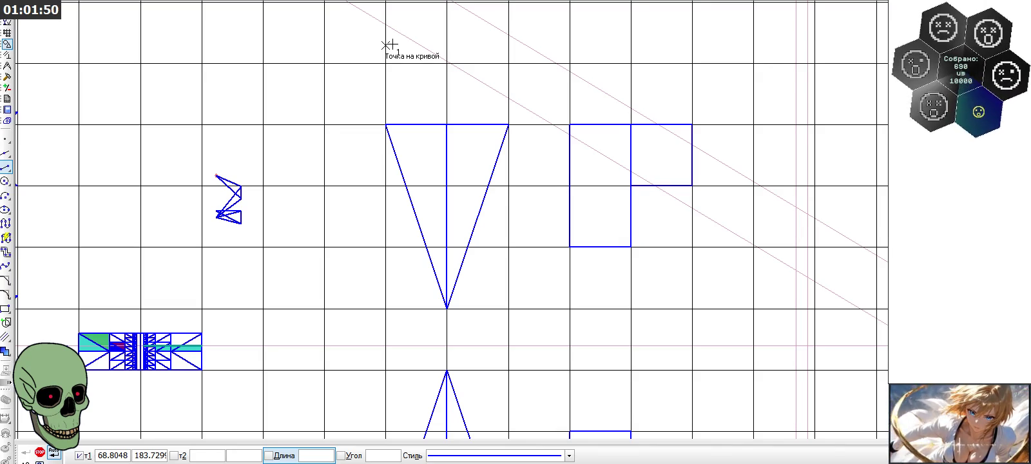
left_click(448, 123)
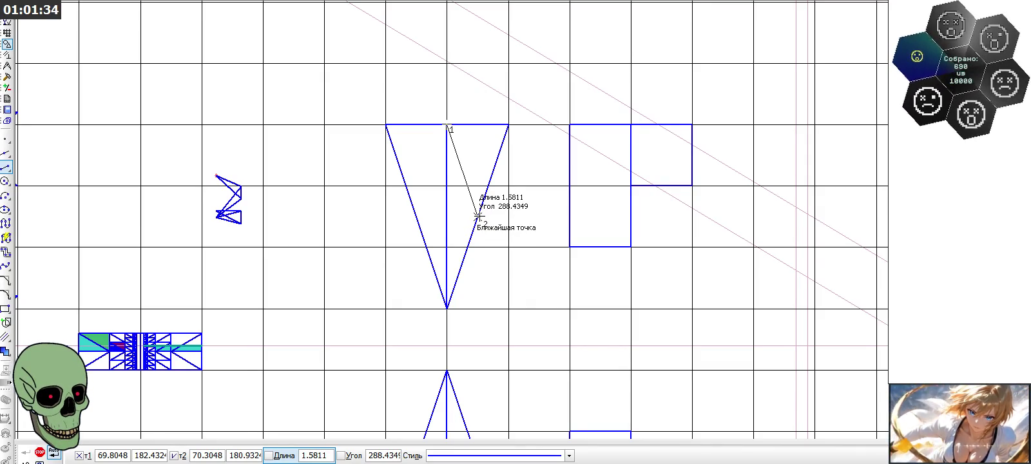
Step: End the diagonal on the right side and add a horizontal line to the centre line
left_click(477, 217)
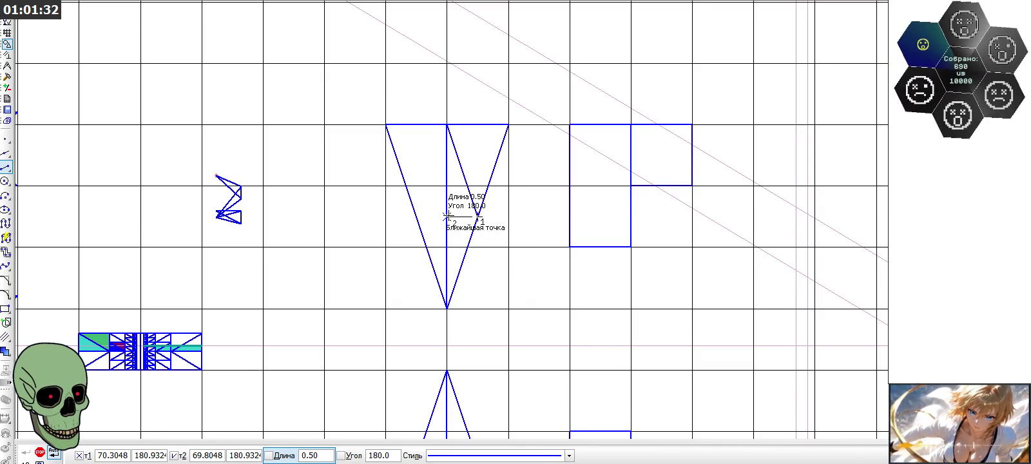
left_click(447, 217)
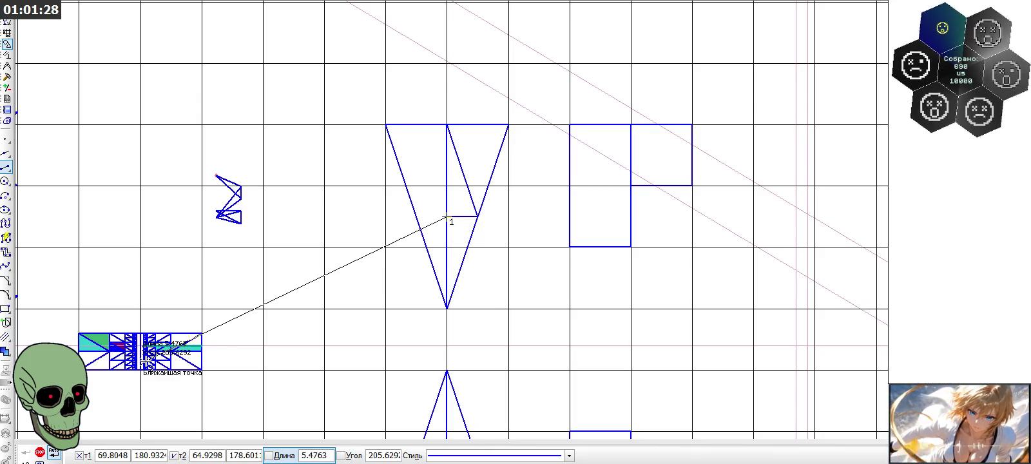
left_click(40, 452)
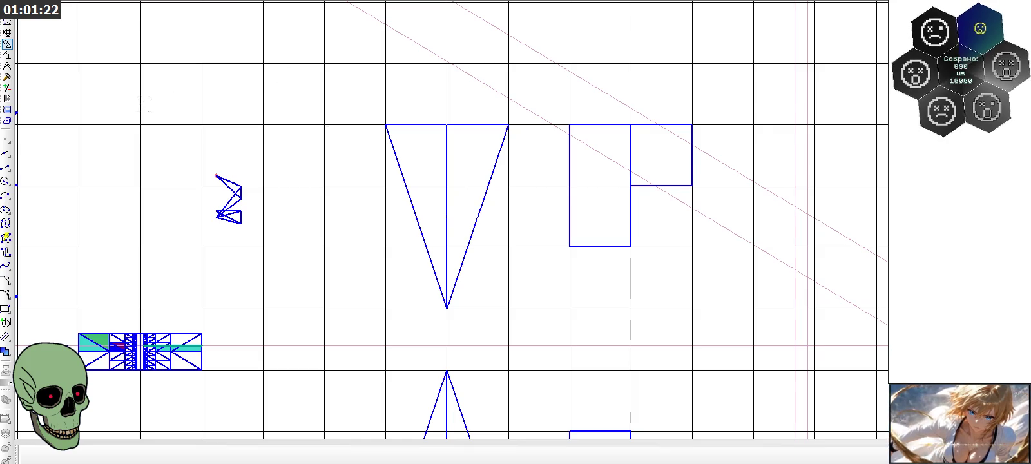
Step: Redraw the diagonal and the short horizontal line enclosing a small triangle, then select area measurement
left_click(6, 166)
left_click(446, 124)
left_click(479, 216)
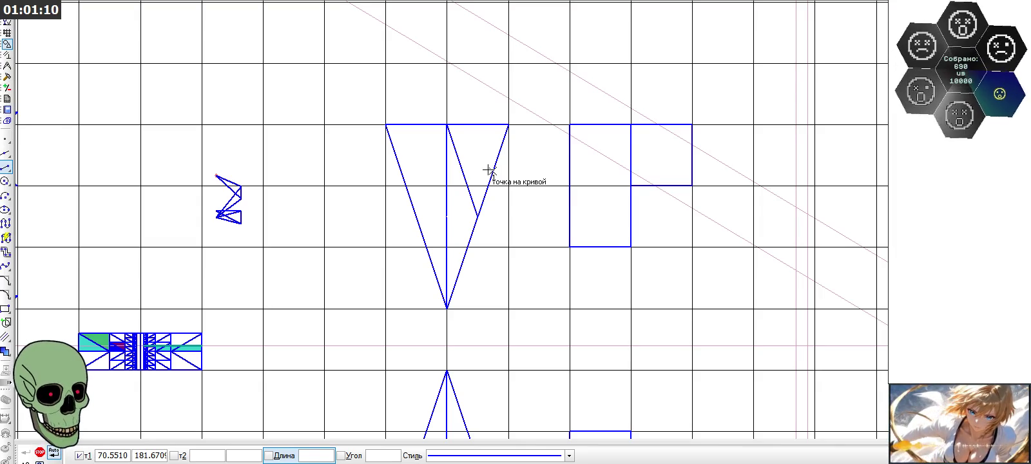
left_click(478, 217)
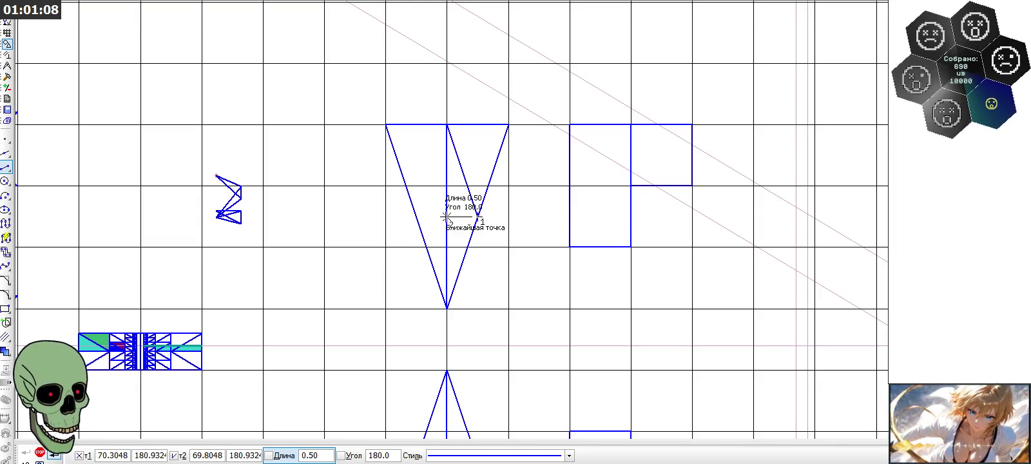
left_click(447, 216)
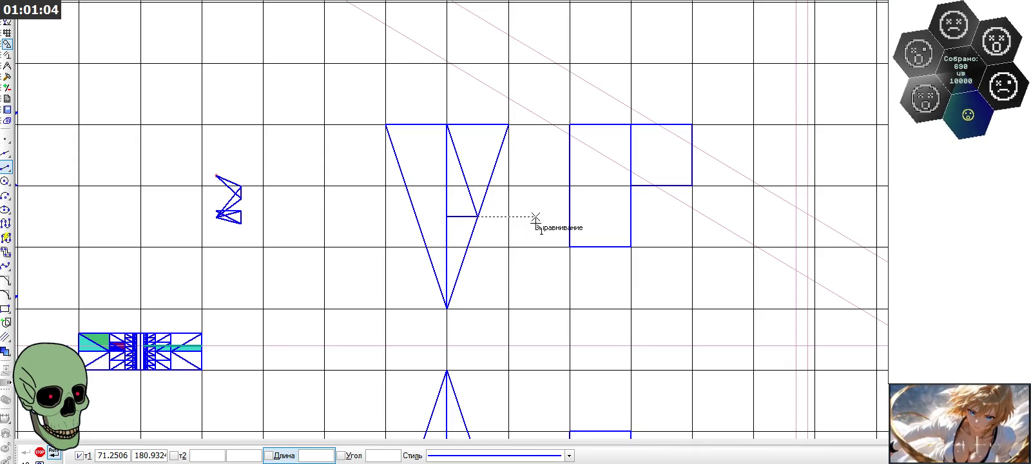
left_click(6, 66)
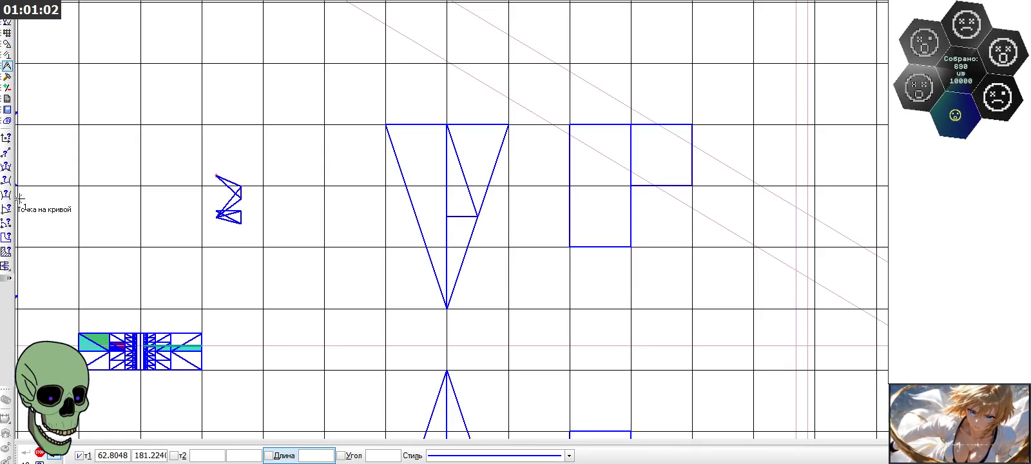
left_click(6, 330)
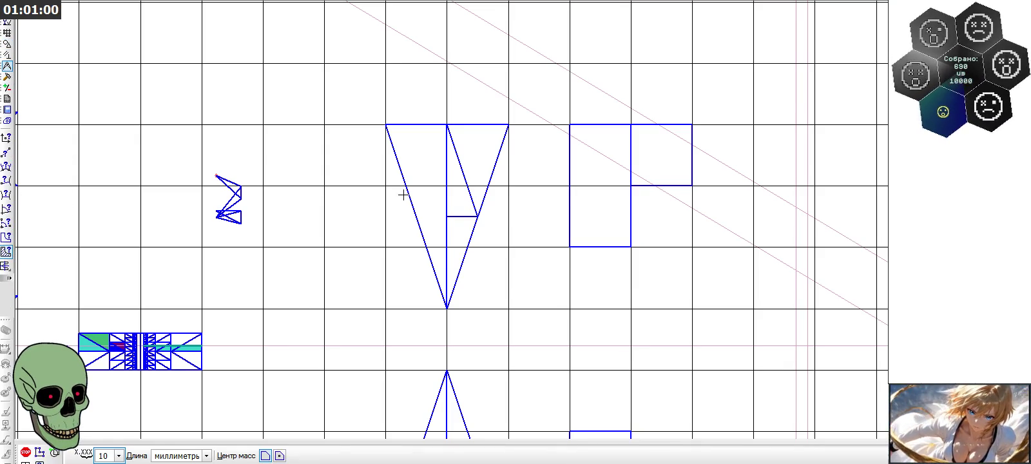
Step: Measure the areas of four triangle pieces, S1–S4 totalling 1.125 mm², and close the report
left_click(463, 157)
scroll(464, 158, "up", 3)
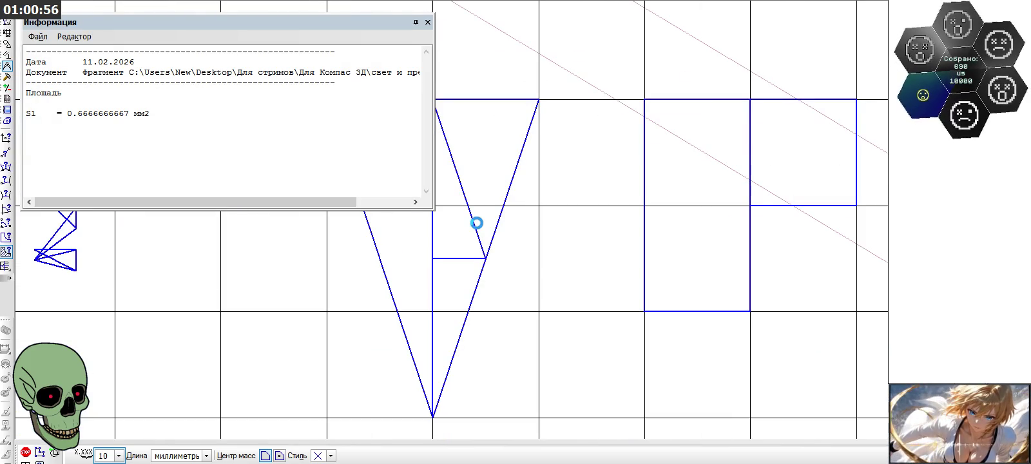
left_click(477, 223)
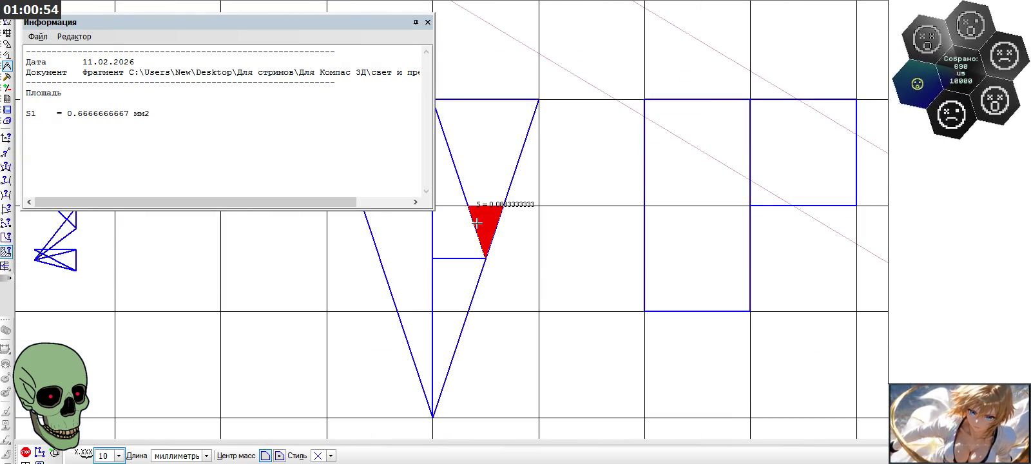
scroll(476, 223, "down", 1)
scroll(476, 223, "down", 1)
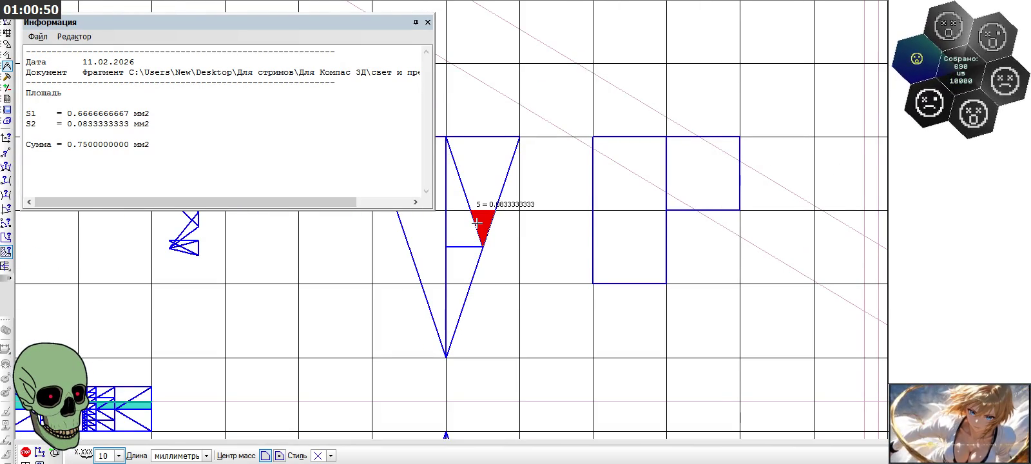
key("Escape")
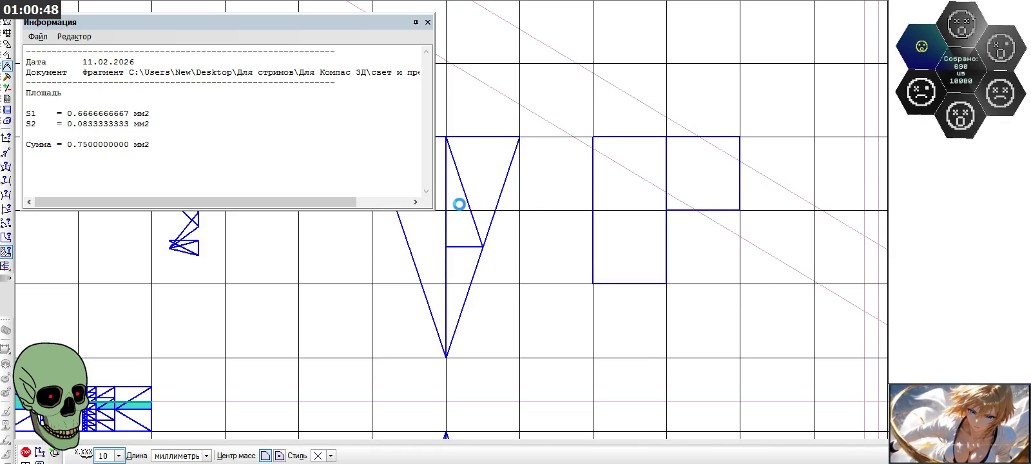
left_click(459, 204)
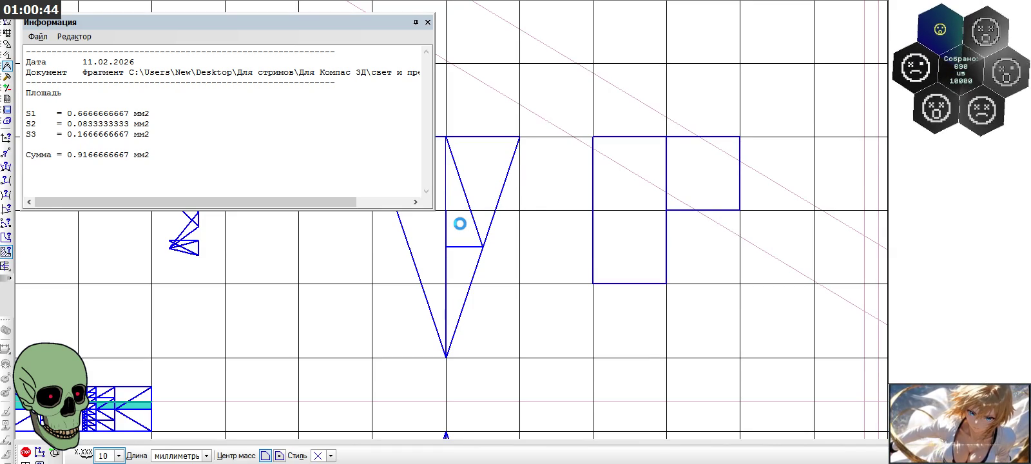
left_click(460, 225)
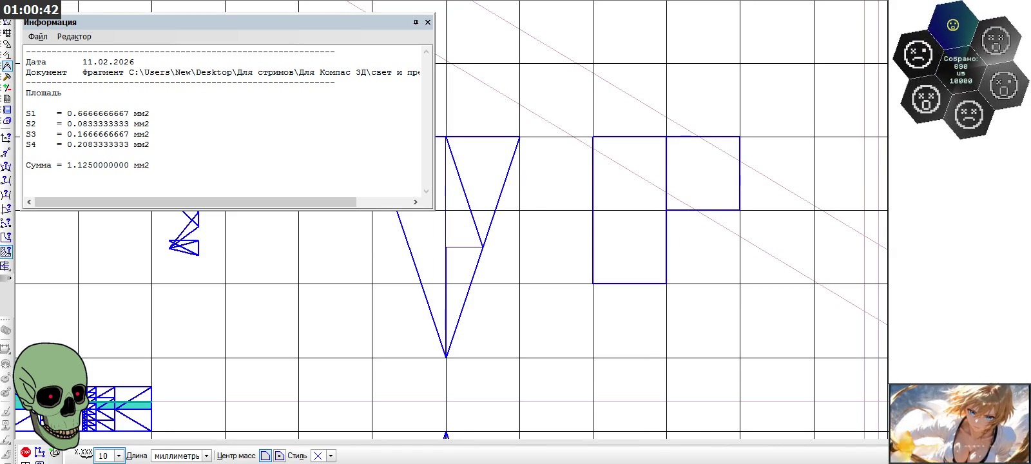
key("Escape")
scroll(384, 292, "up", 2)
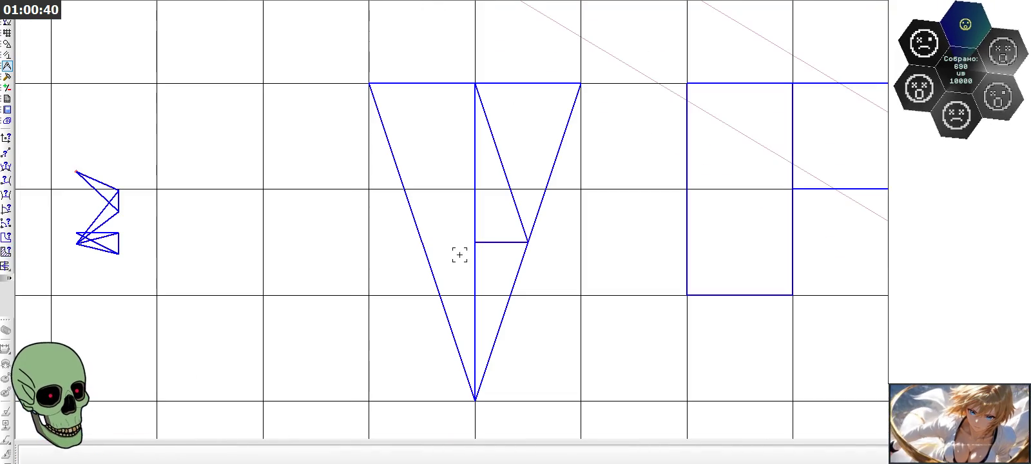
Step: Delete the horizontal line inside the triangle
left_click(490, 244)
key("Delete")
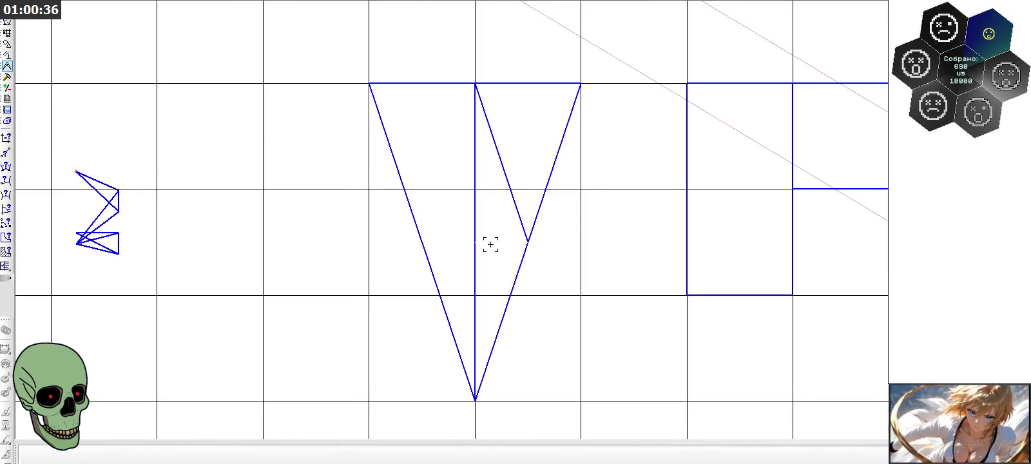
scroll(509, 238, "down", 1)
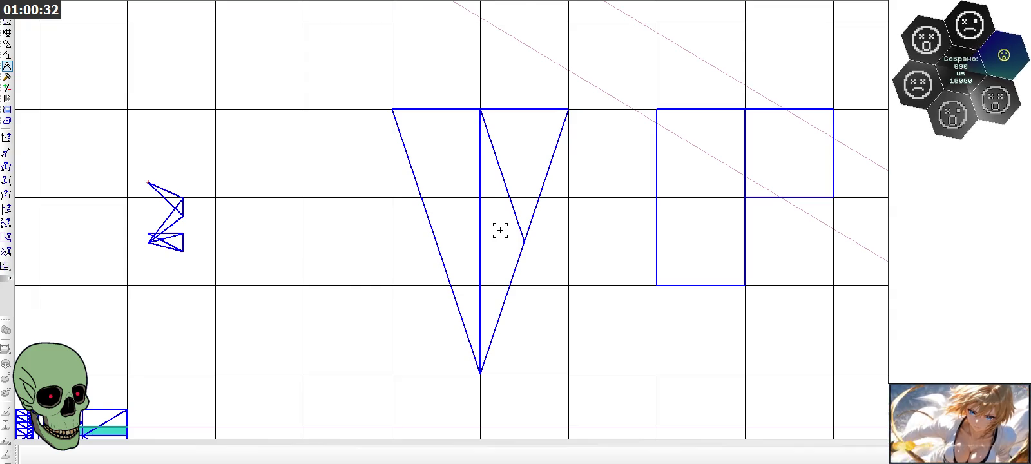
scroll(500, 231, "down", 1)
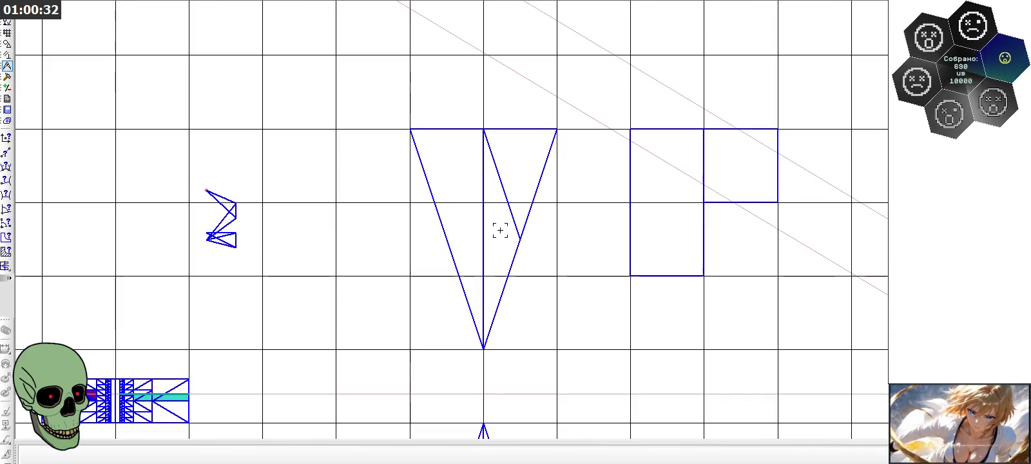
Step: Draw a new horizontal line and a slanted line from it down to the triangle's right edge
left_click(6, 51)
left_click(6, 167)
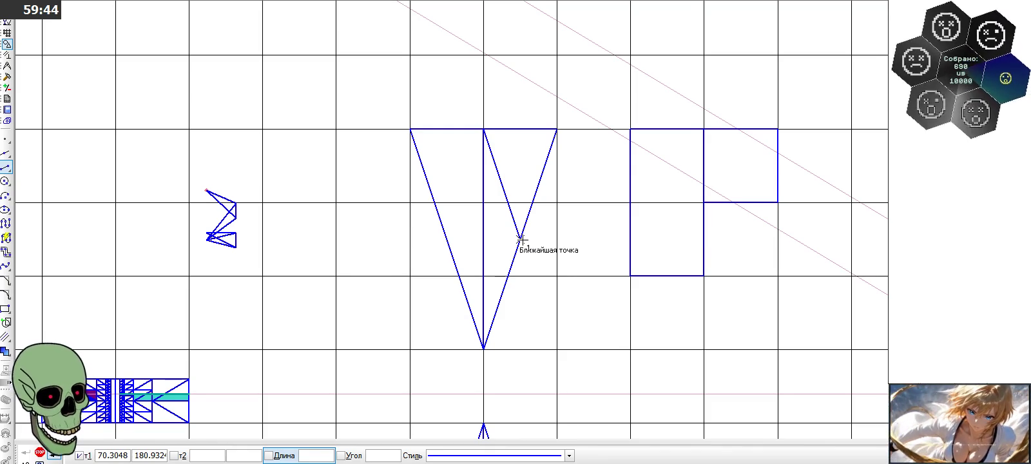
left_click(521, 238)
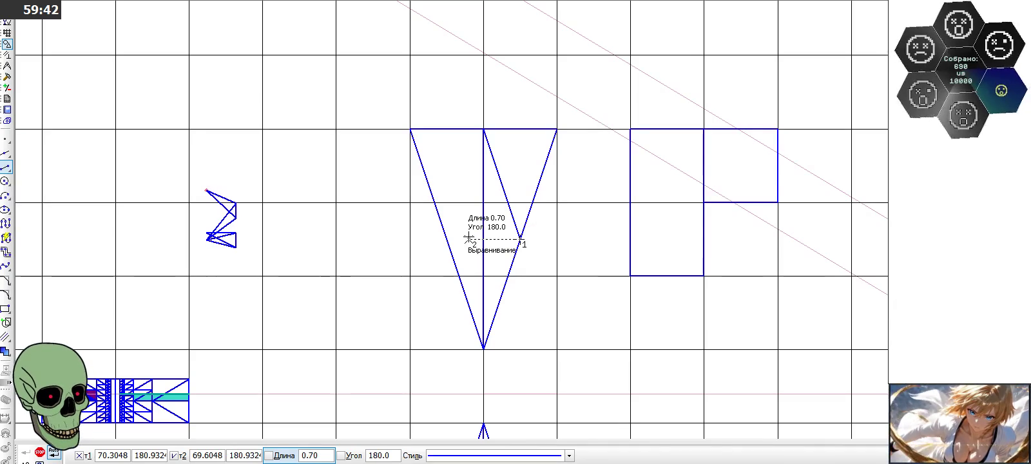
left_click(469, 238)
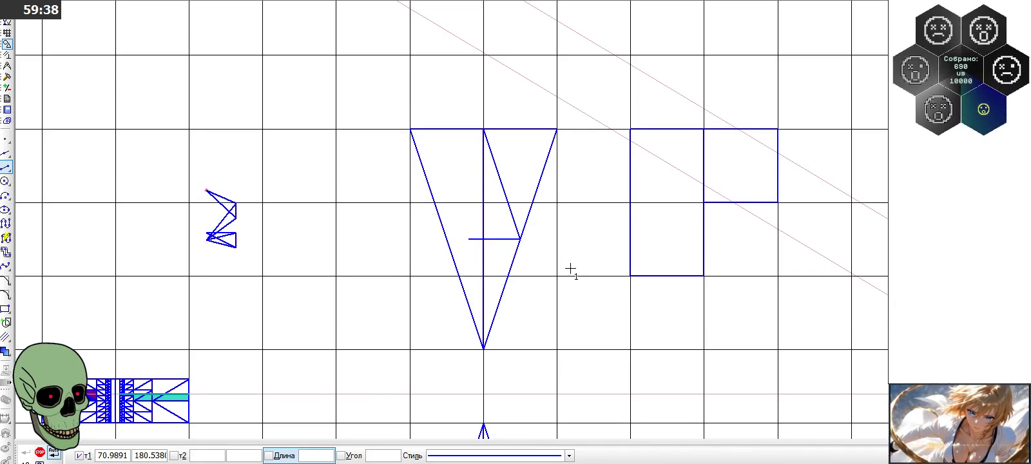
left_click(484, 239)
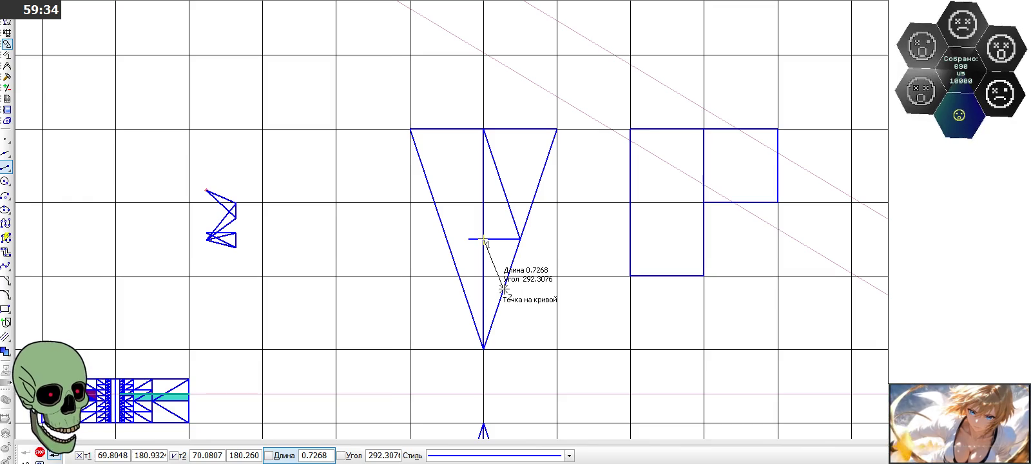
left_click(7, 168)
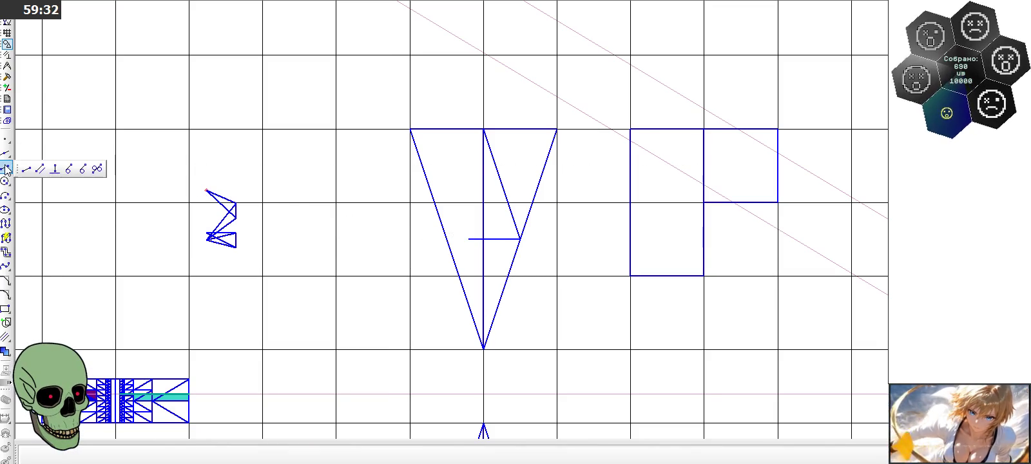
left_click(484, 239)
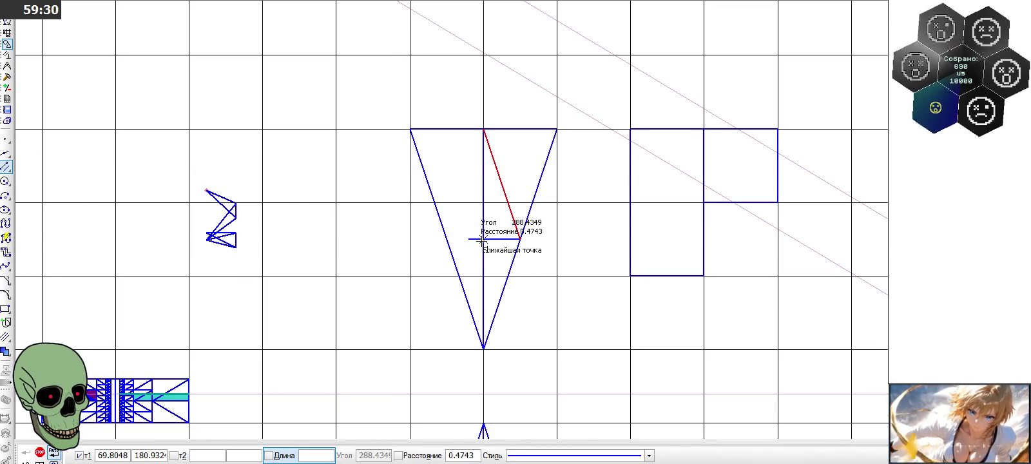
left_click(501, 294)
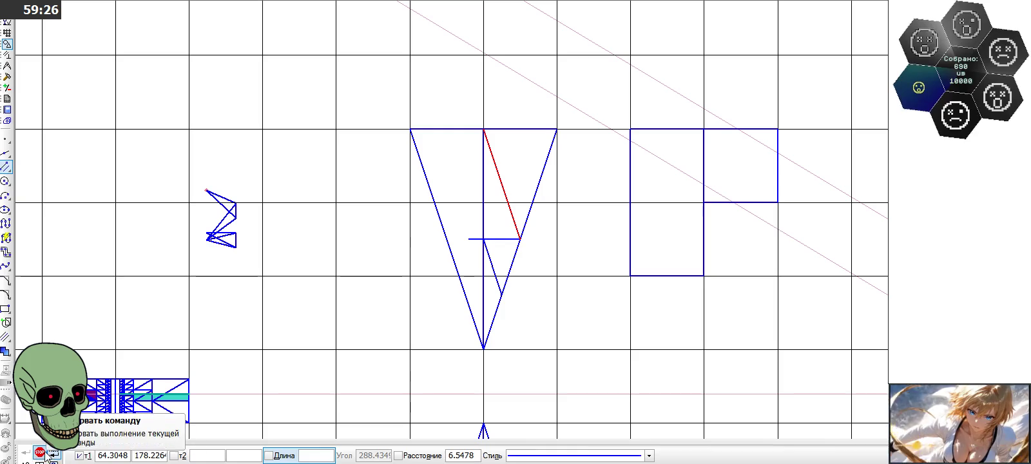
left_click(40, 451)
left_click(7, 67)
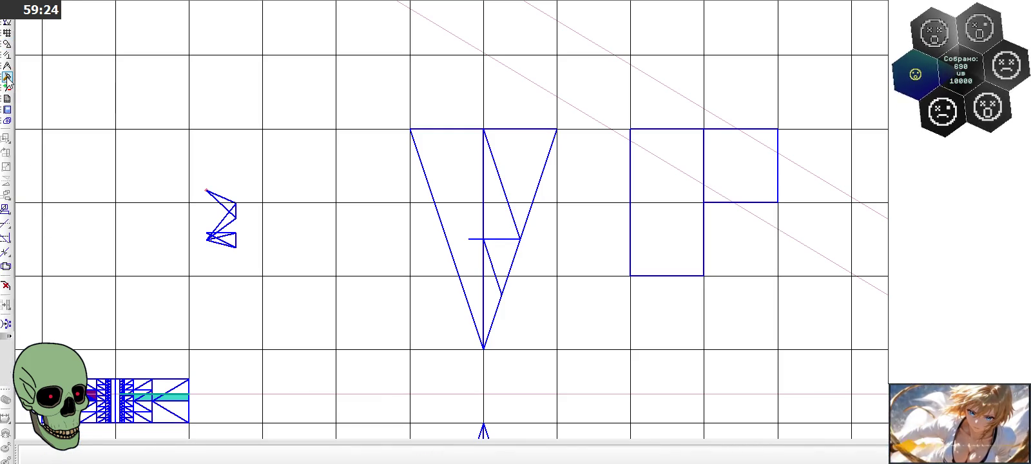
Step: Measure the lower triangle pieces' areas, S1 and S2 totalling 0.1875 mm², and close the results
left_click(5, 252)
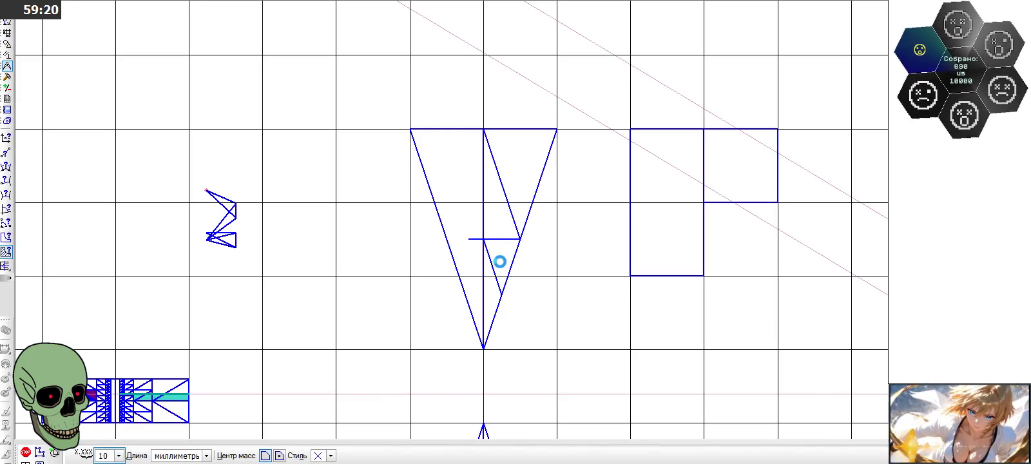
left_click(500, 262)
scroll(500, 261, "up", 1)
scroll(500, 262, "up", 2)
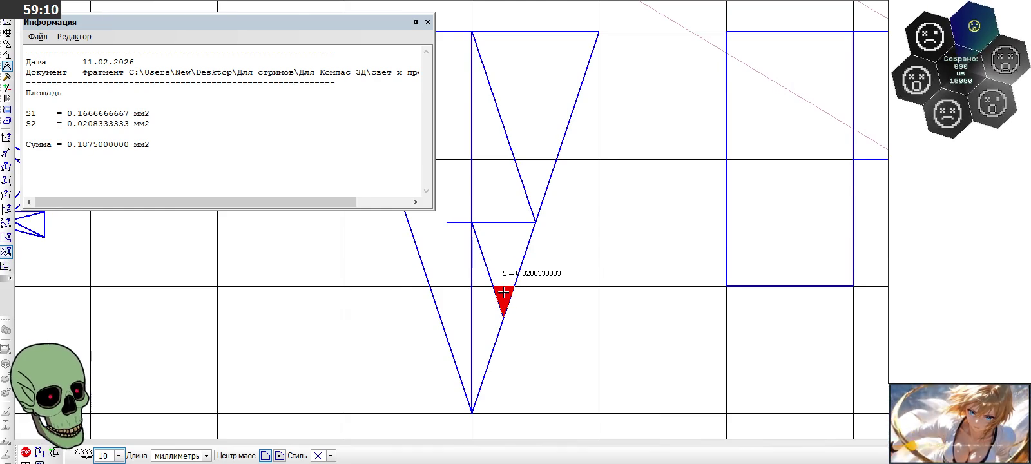
left_click(428, 22)
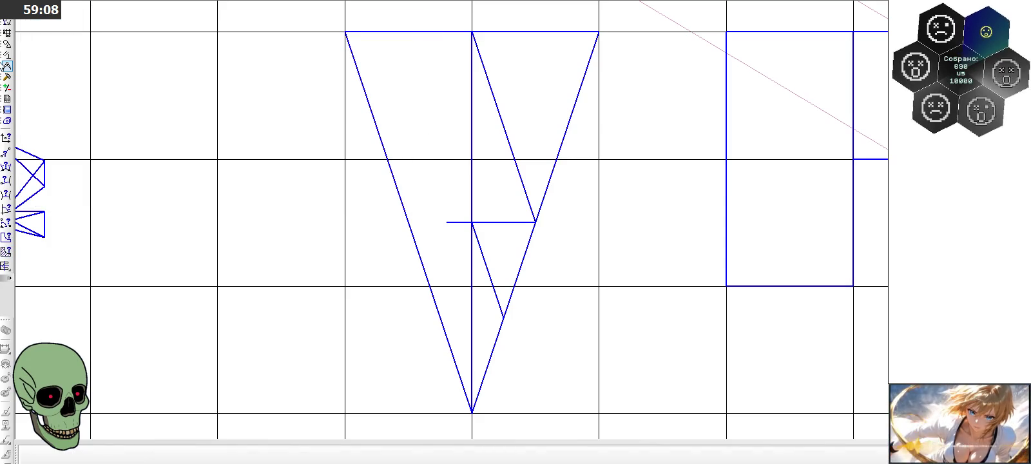
Step: Trim the left stub off the horizontal step line
left_click(7, 77)
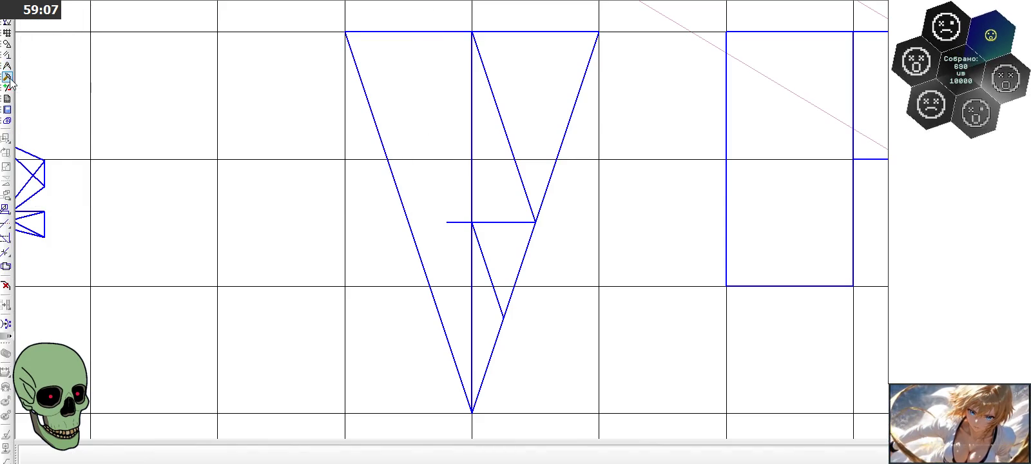
left_click(6, 222)
left_click(459, 223)
scroll(490, 160, "down", 2)
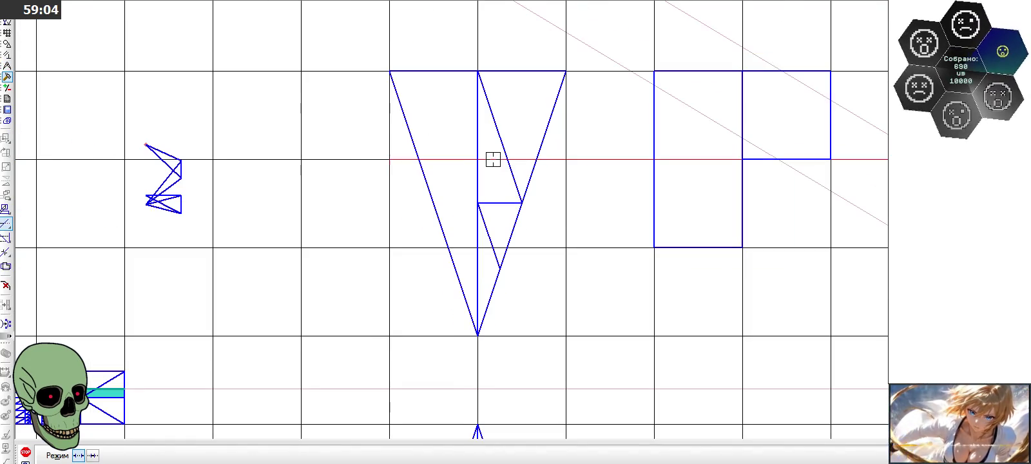
key("Escape")
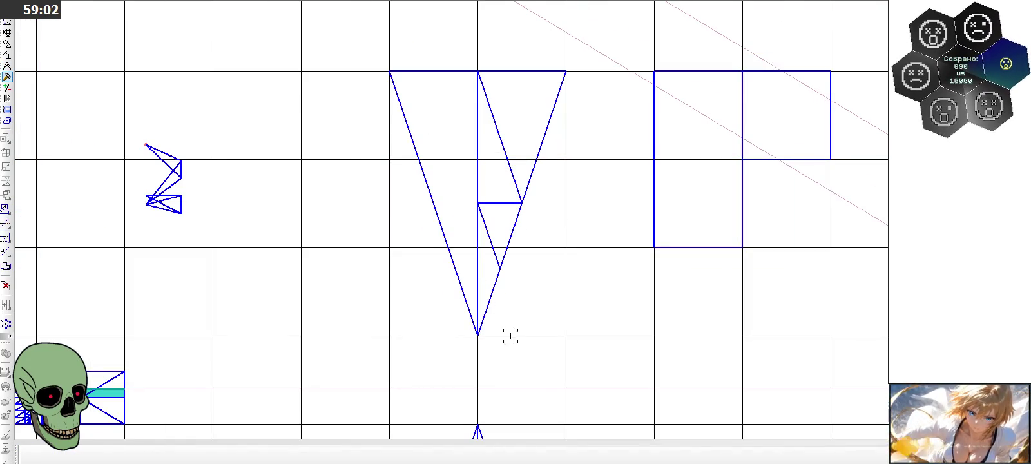
Step: Add a lower horizontal step line parallel to the existing one
left_click(8, 46)
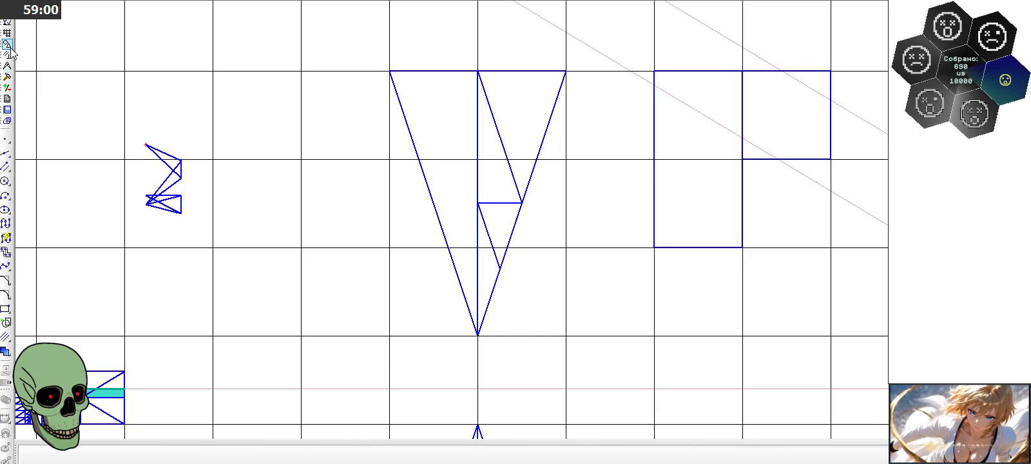
left_click(10, 167)
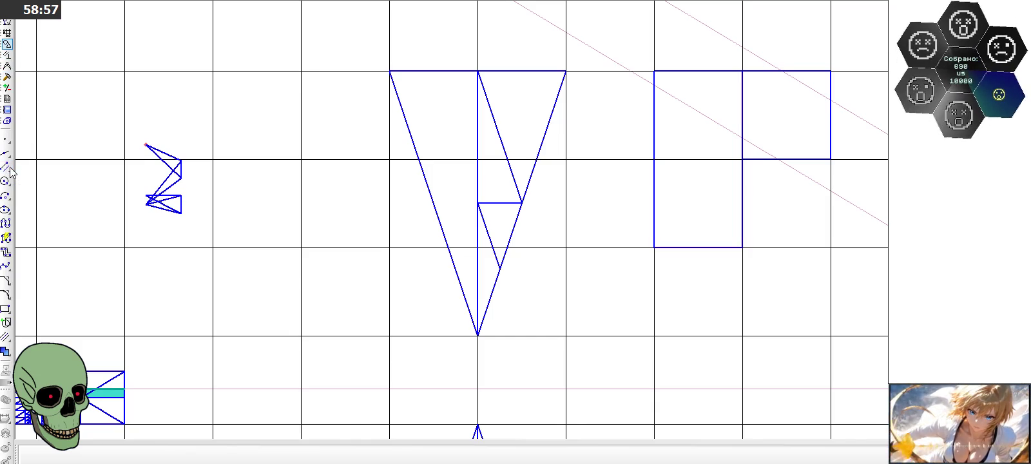
left_click(499, 204)
left_click(500, 268)
left_click(477, 269)
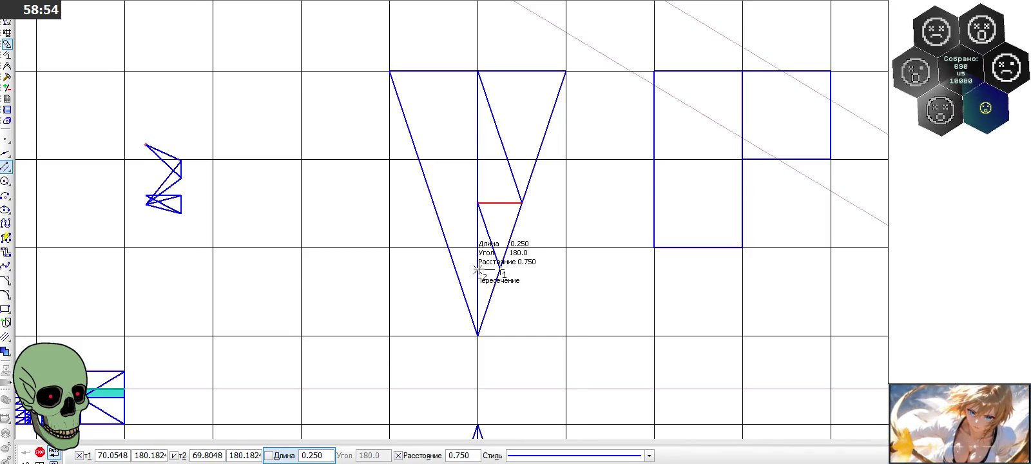
scroll(486, 348, "up", 2)
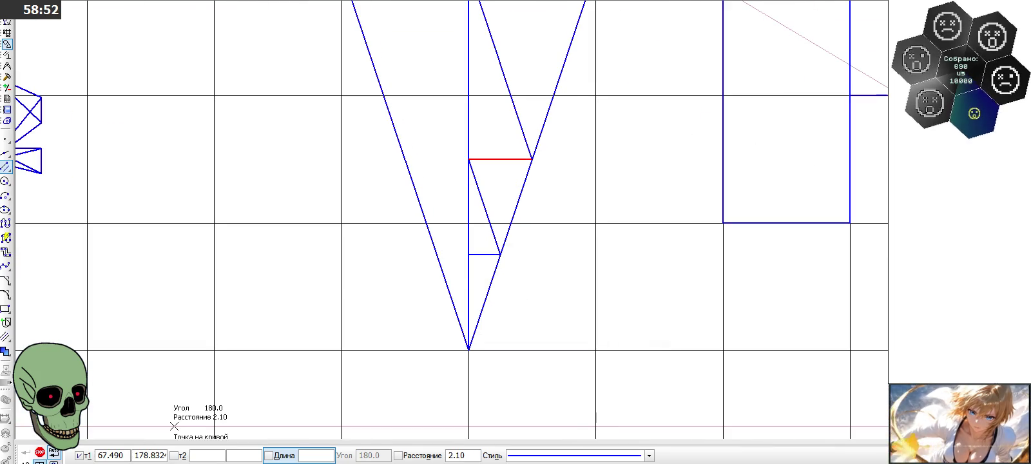
left_click(498, 261)
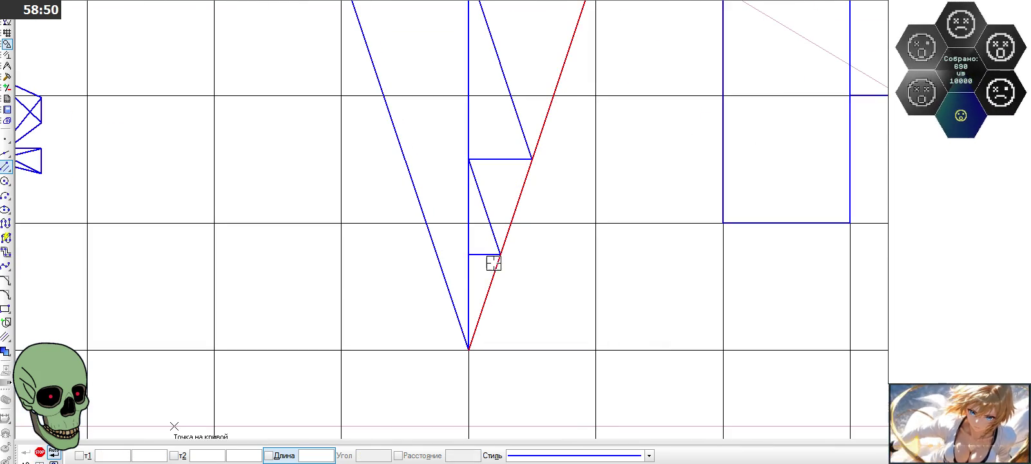
left_click(471, 256)
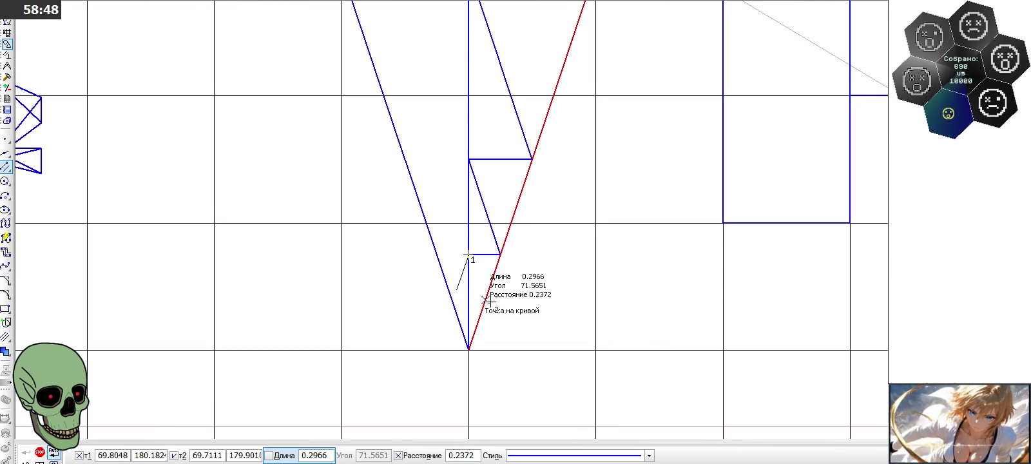
left_click(40, 452)
Step: Draw a slanted segment to the right side and a short parallel horizontal line lower down
left_click(6, 166)
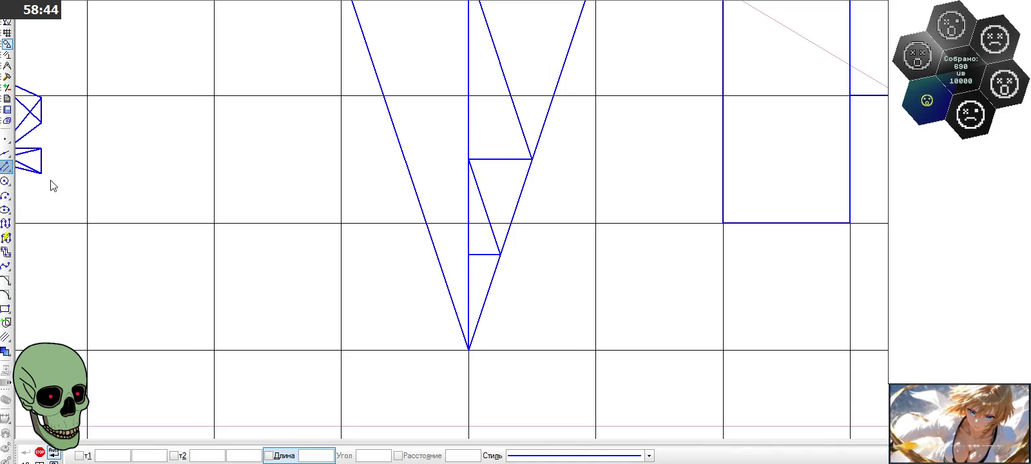
left_click(470, 255)
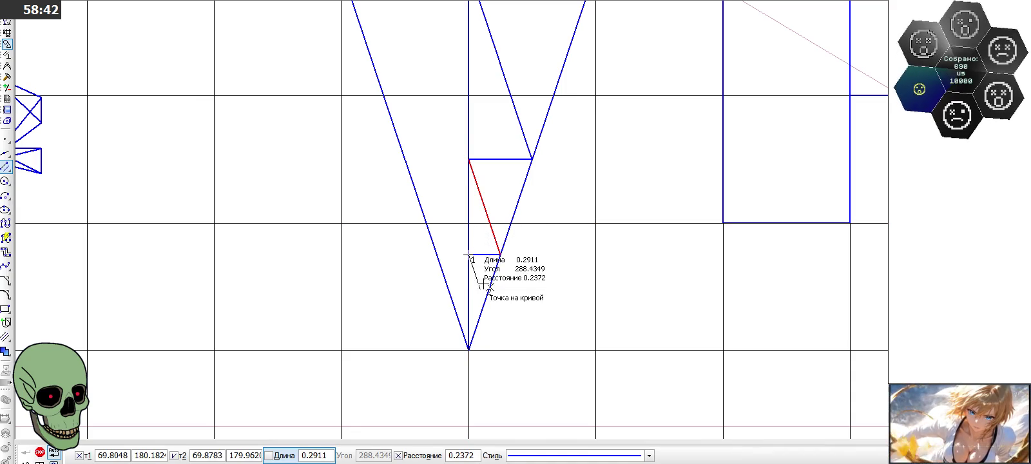
left_click(485, 303)
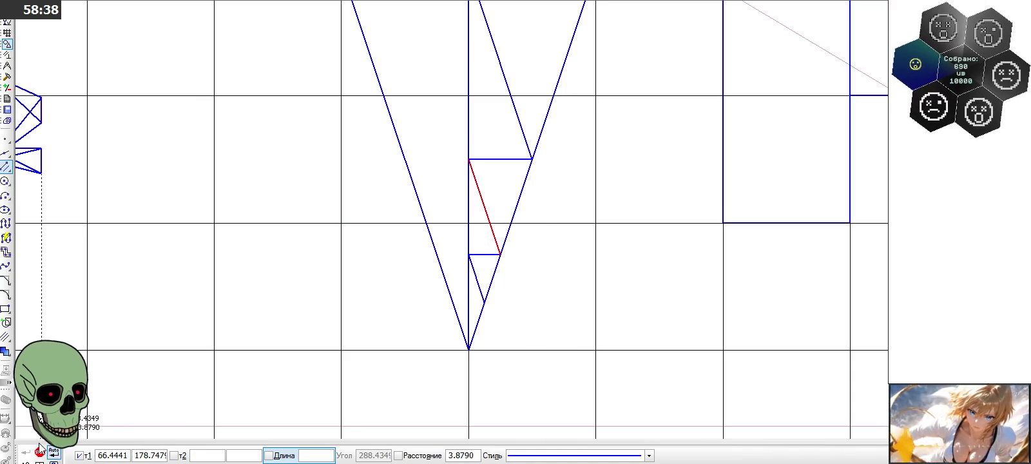
left_click(25, 453)
left_click(477, 254)
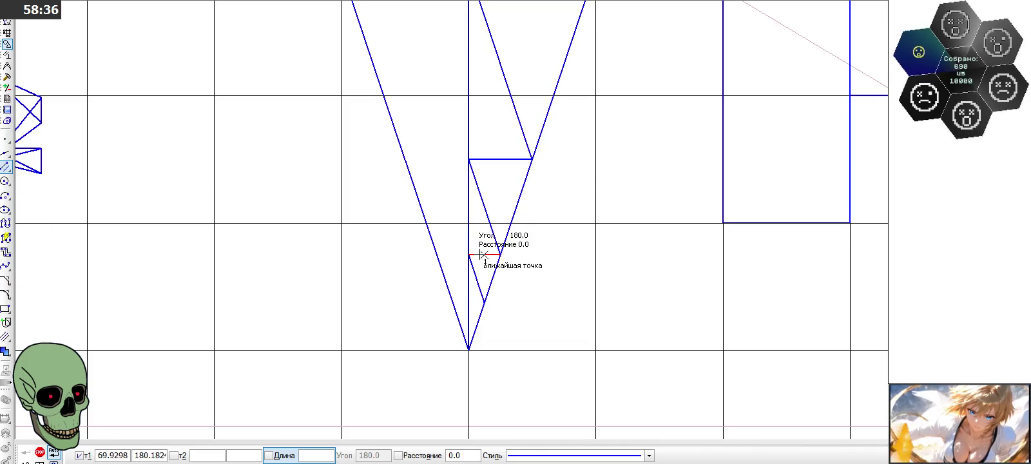
left_click(484, 301)
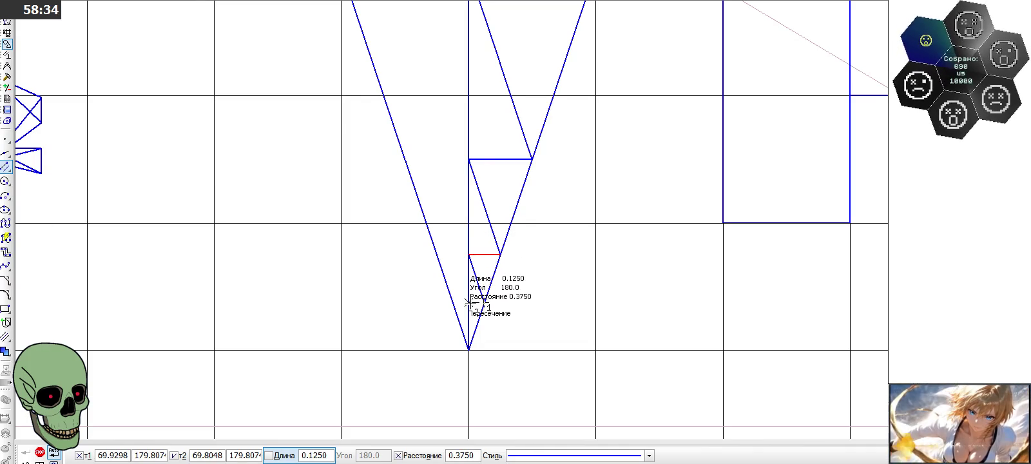
left_click(470, 302)
left_click(40, 452)
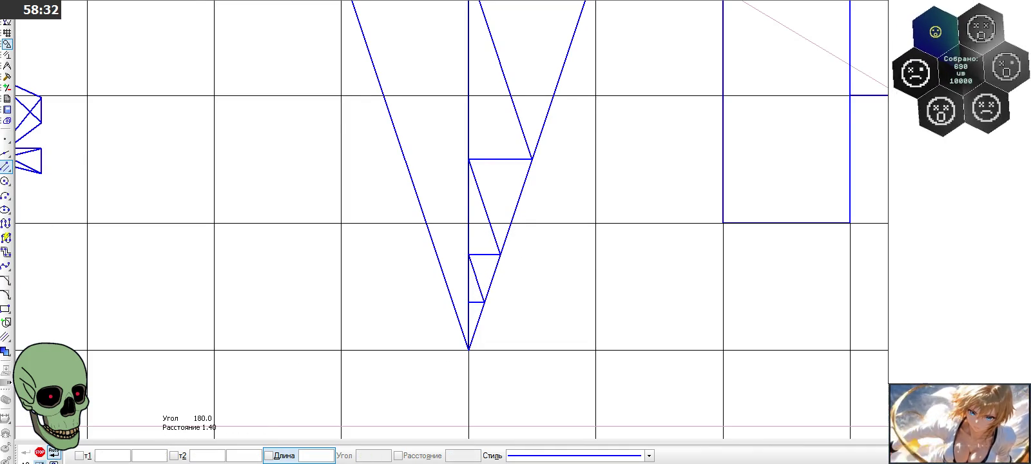
Step: Draw a slant parallel to the others from the step corner to the triangle's side
scroll(470, 348, "up", 3)
left_click(484, 246)
left_click(466, 267)
left_click(480, 309)
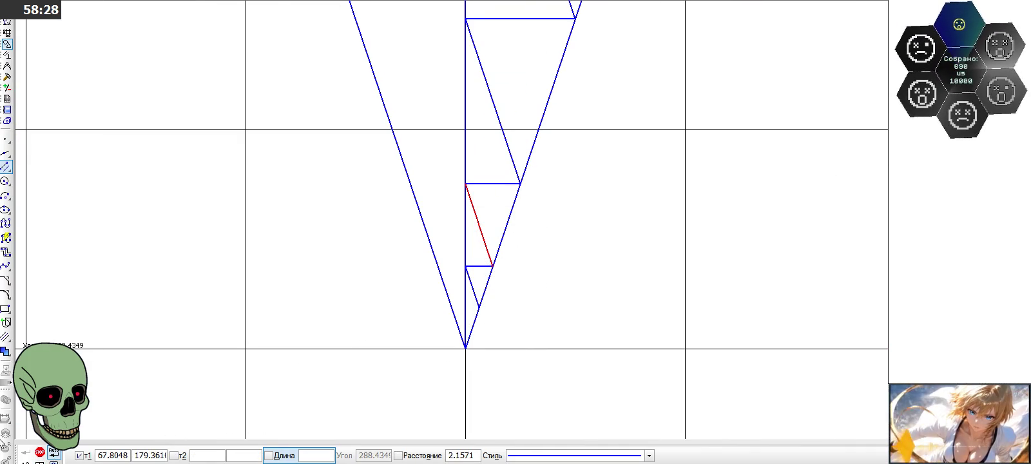
key("Escape")
scroll(304, 259, "down", 3)
scroll(430, 283, "down", 3)
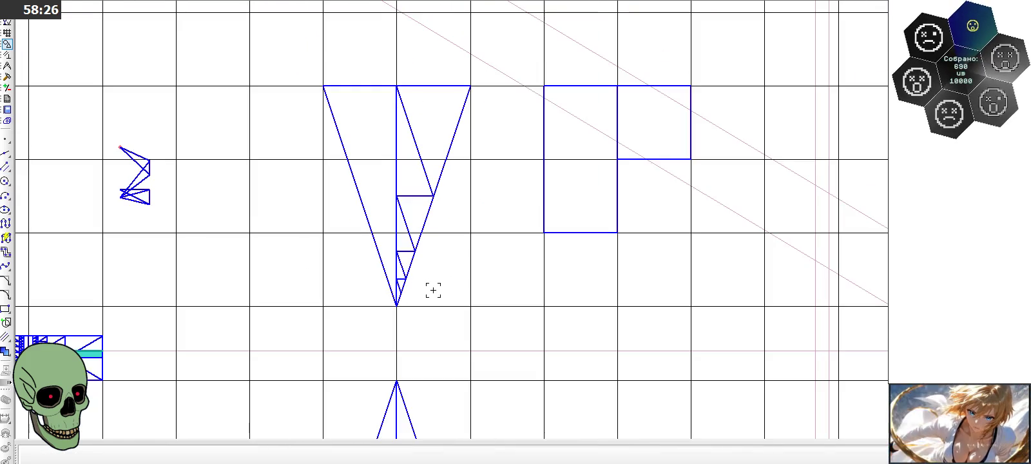
scroll(405, 244, "up", 1)
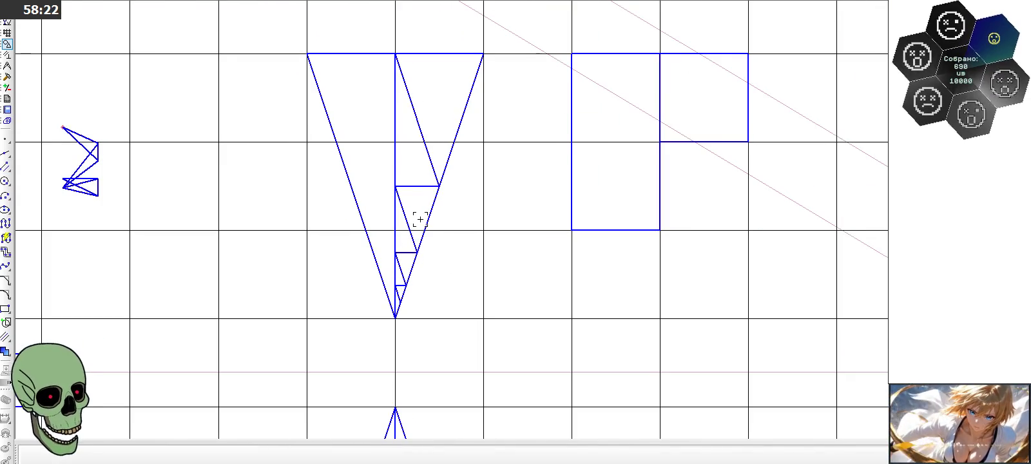
left_click(7, 77)
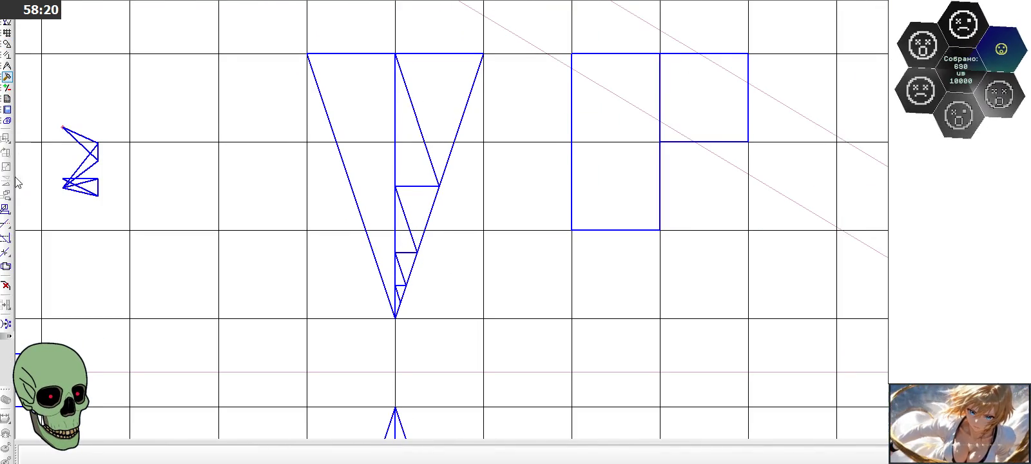
left_click(8, 68)
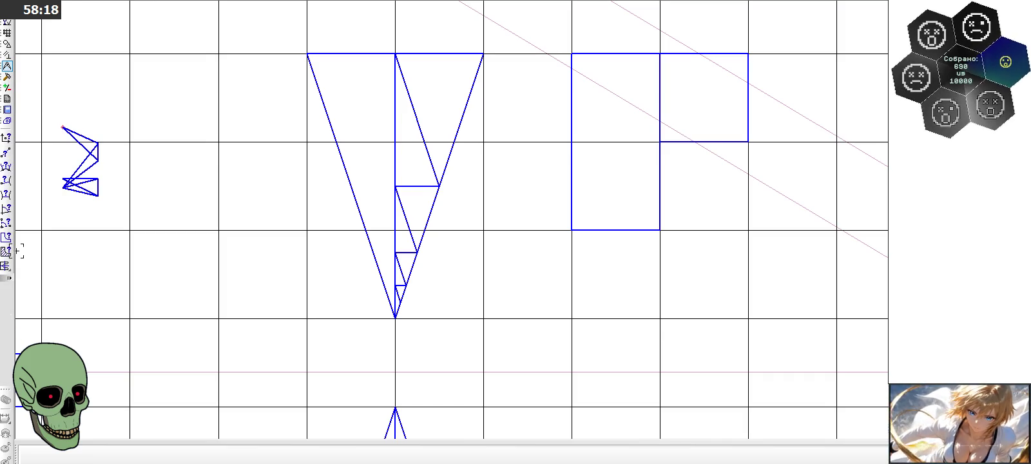
left_click(7, 251)
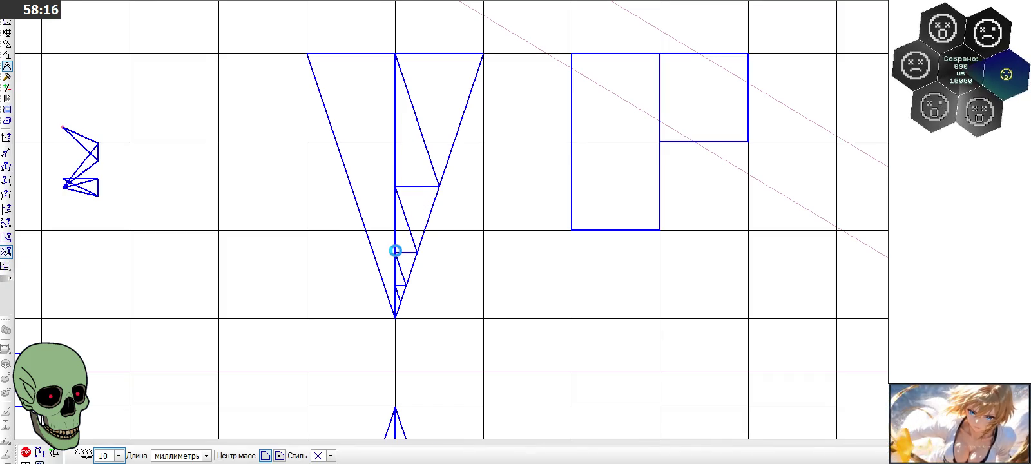
scroll(396, 250, "up", 2)
scroll(412, 231, "up", 1)
scroll(413, 231, "down", 1)
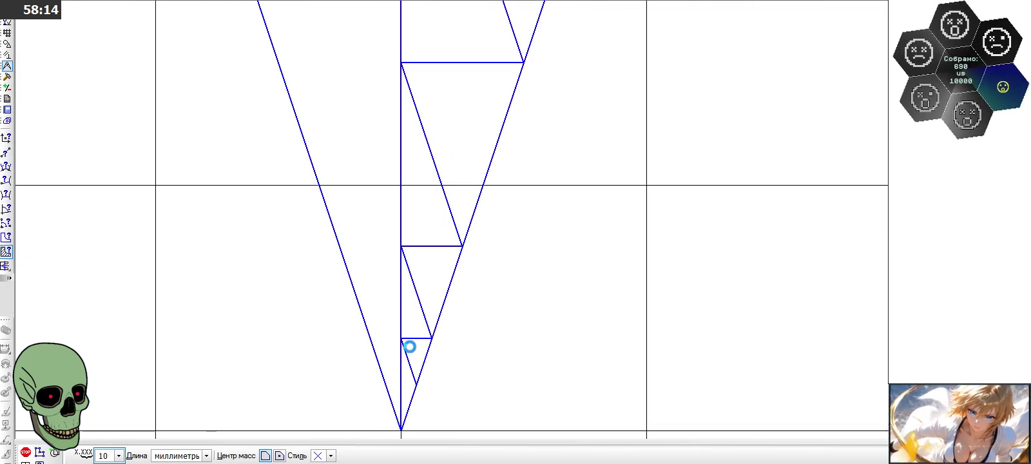
left_click(410, 347)
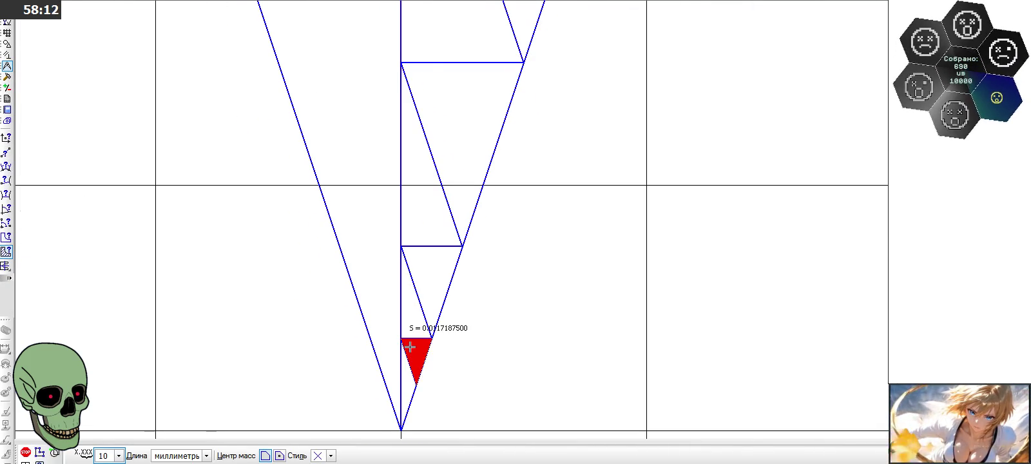
left_click(431, 292)
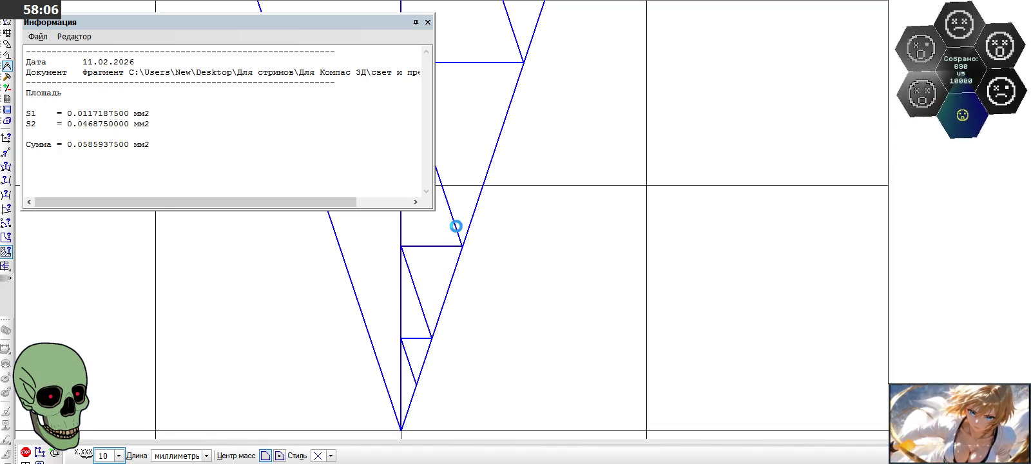
left_click(455, 214)
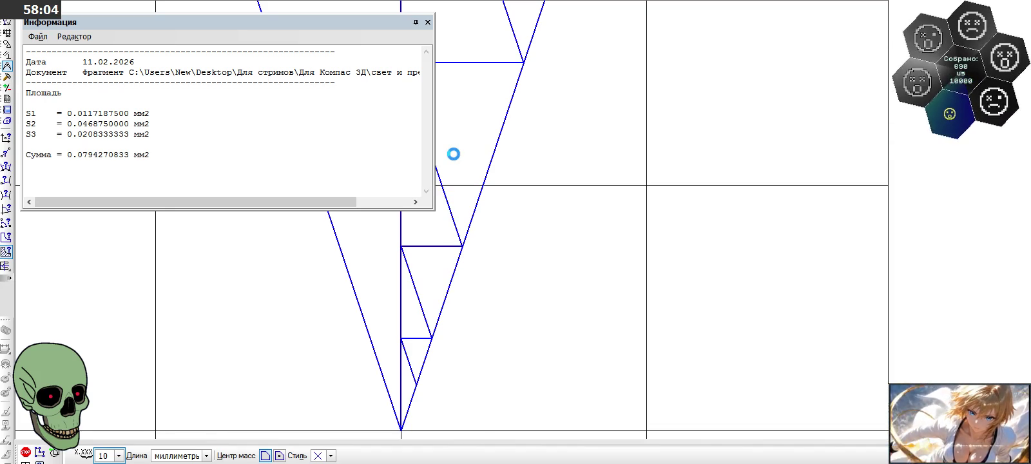
left_click(453, 154)
scroll(521, 306, "down", 3)
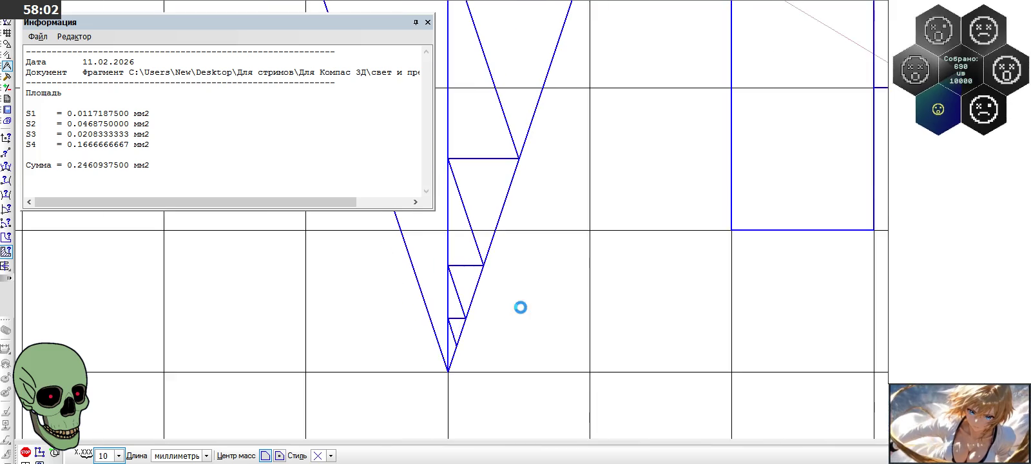
scroll(520, 307, "down", 1)
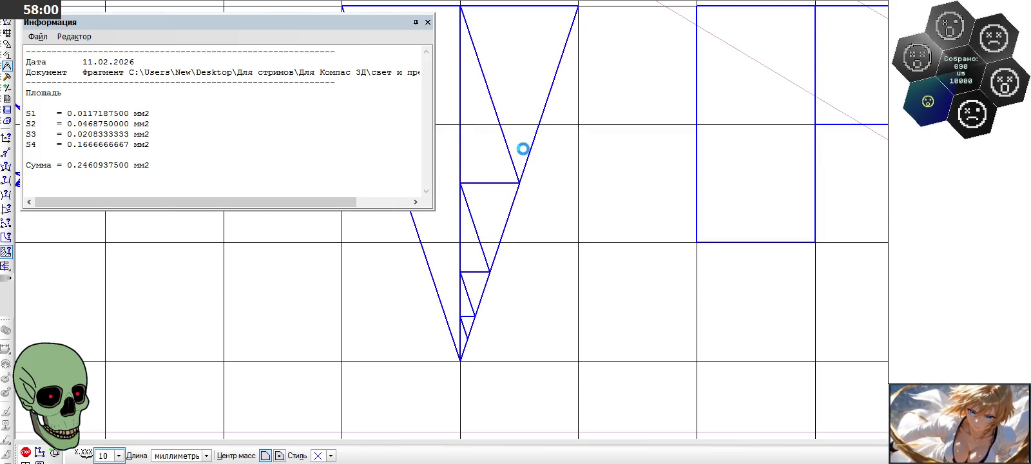
left_click(523, 149)
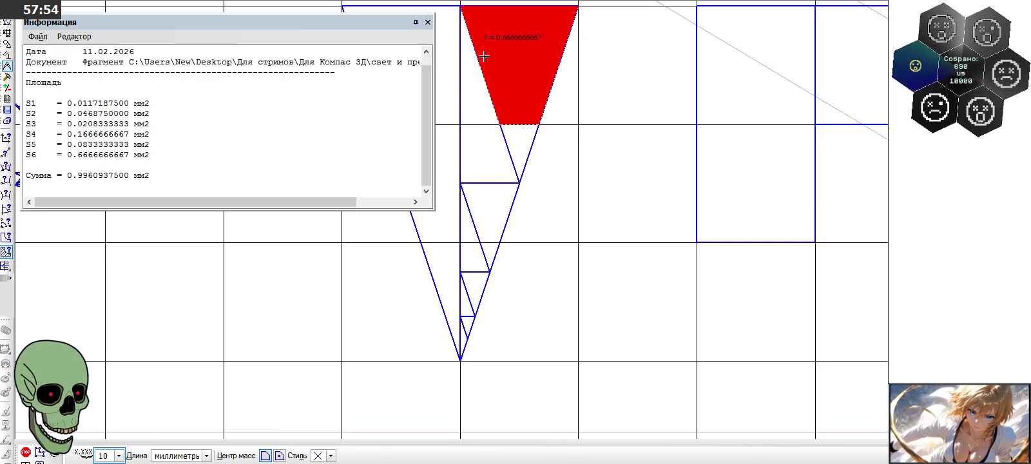
key("Escape")
scroll(495, 155, "down", 1)
scroll(495, 155, "down", 1)
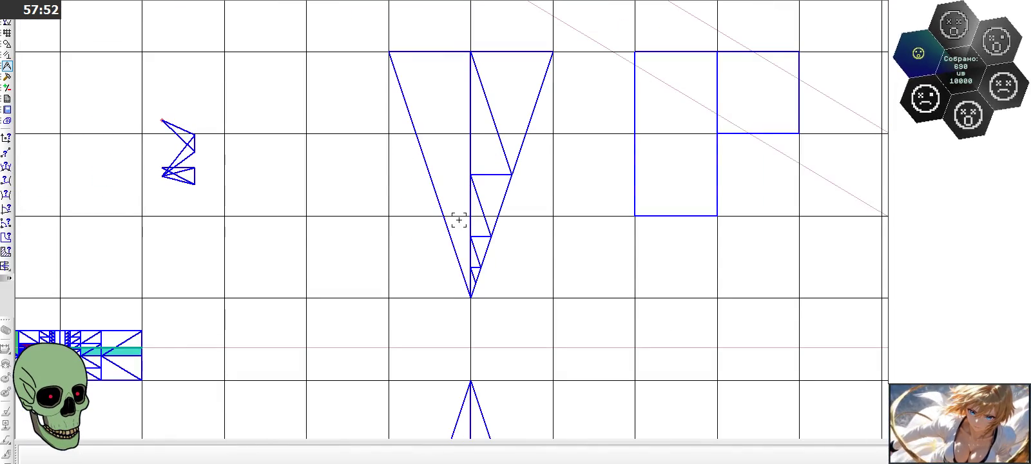
scroll(483, 211, "down", 1)
scroll(483, 211, "down", 1)
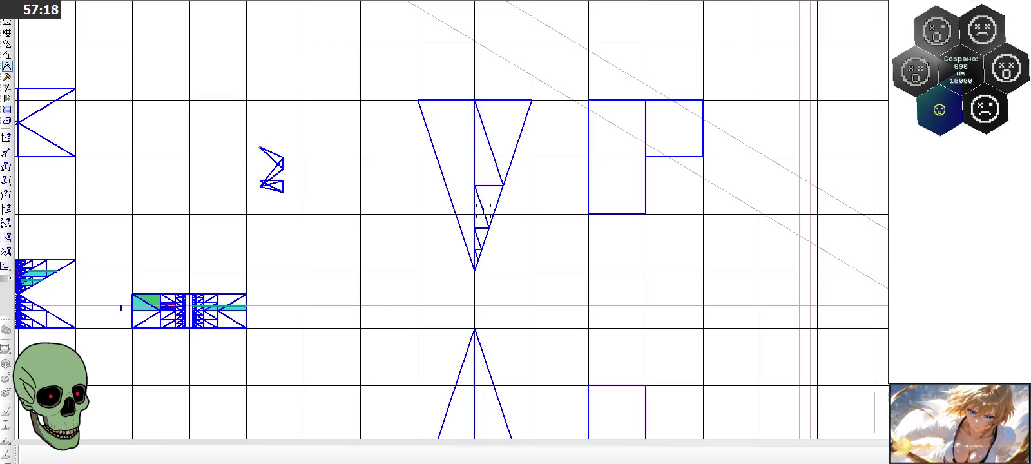
scroll(483, 211, "down", 2)
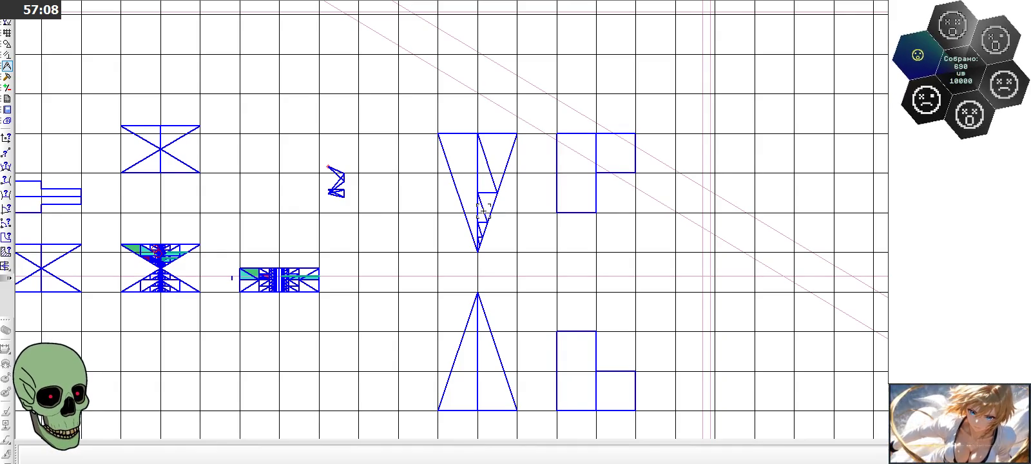
Step: Zoom in on the apex and draw a short horizontal line from the triangle's side to the vertical edge
scroll(478, 253, "up", 3)
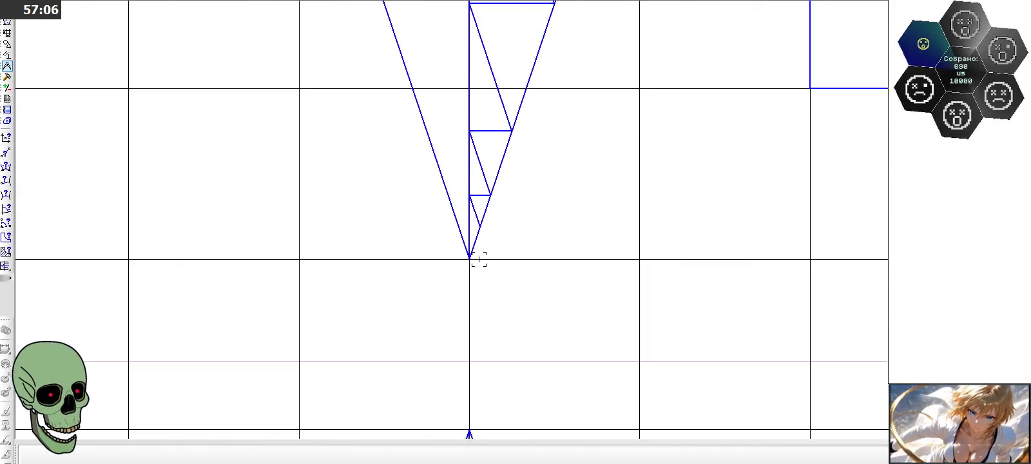
scroll(478, 252, "up", 2)
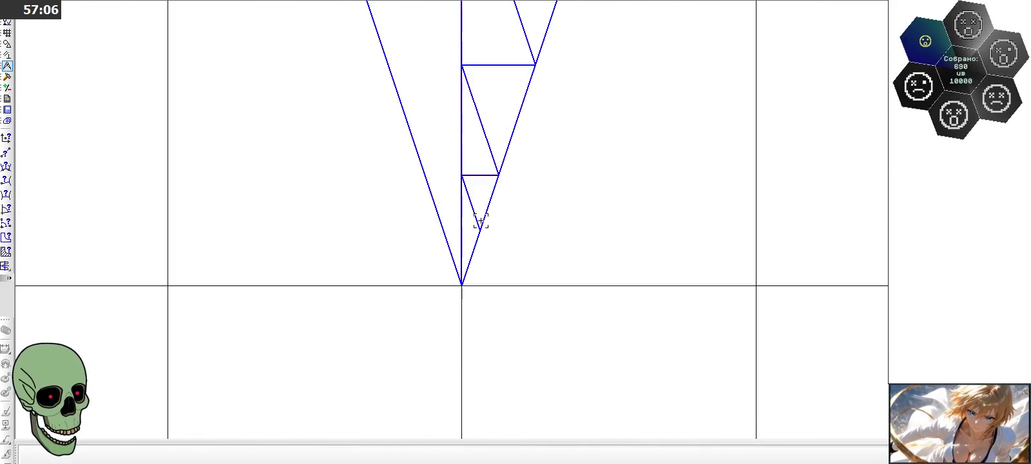
left_click(7, 44)
left_click(5, 165)
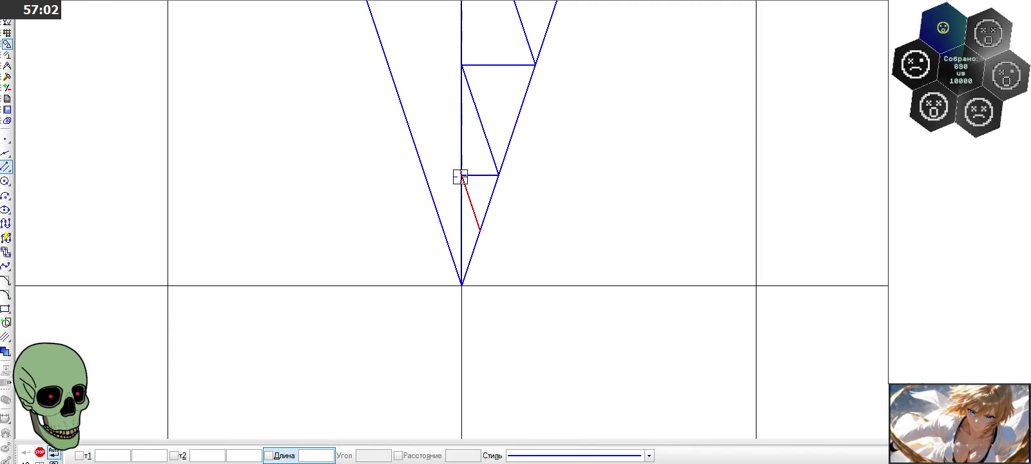
left_click(480, 230)
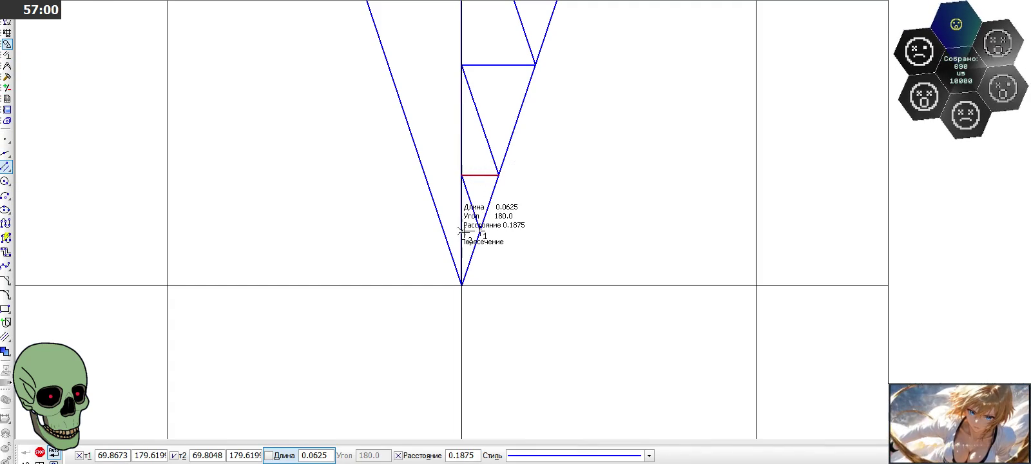
left_click(461, 230)
Step: Add a parallel slanted line and another short horizontal step near the apex
left_click(5, 168)
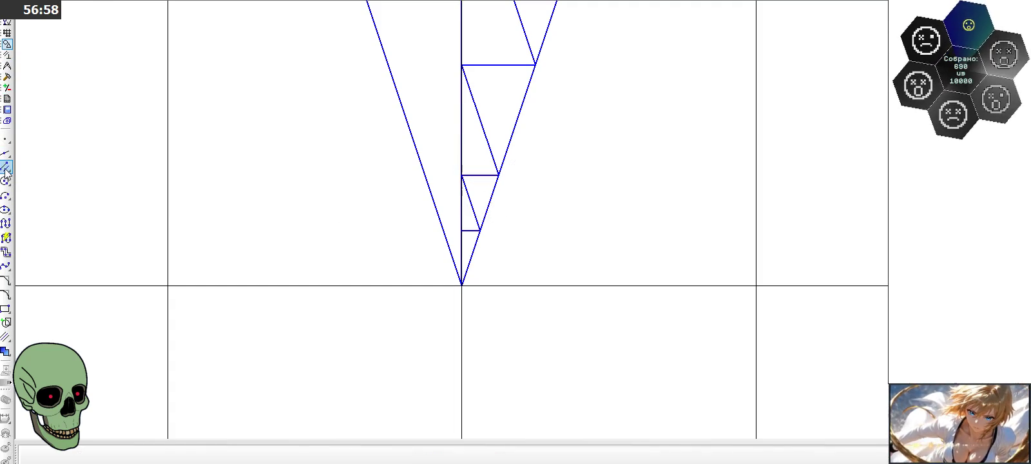
left_click(462, 175)
left_click(480, 230)
left_click(462, 230)
left_click(471, 257)
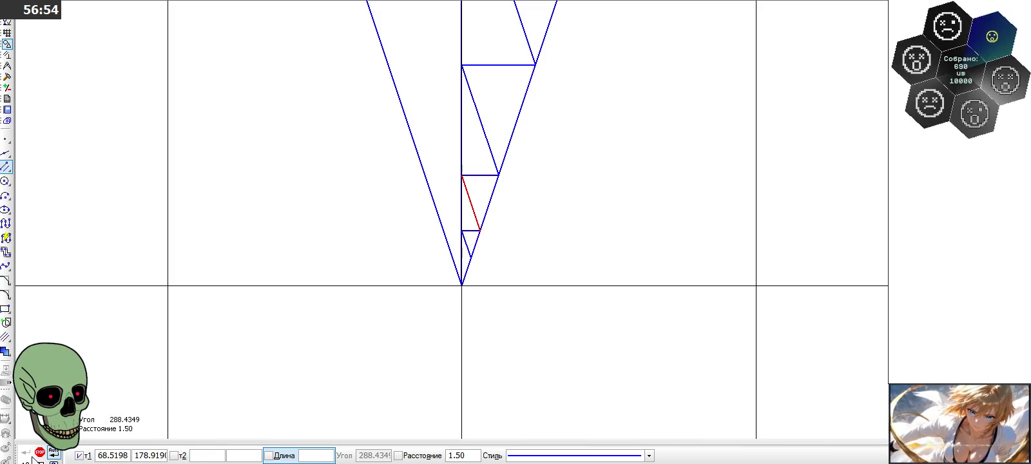
key("Escape")
scroll(356, 292, "down", 1)
scroll(356, 292, "down", 3)
scroll(384, 306, "down", 2)
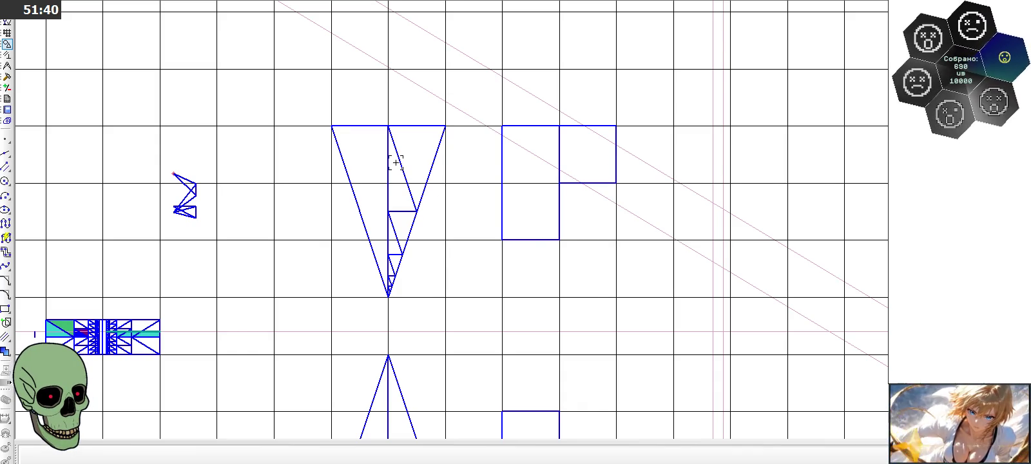
Step: Bring up the line-drawing options for the stair-step lines
left_click(8, 166)
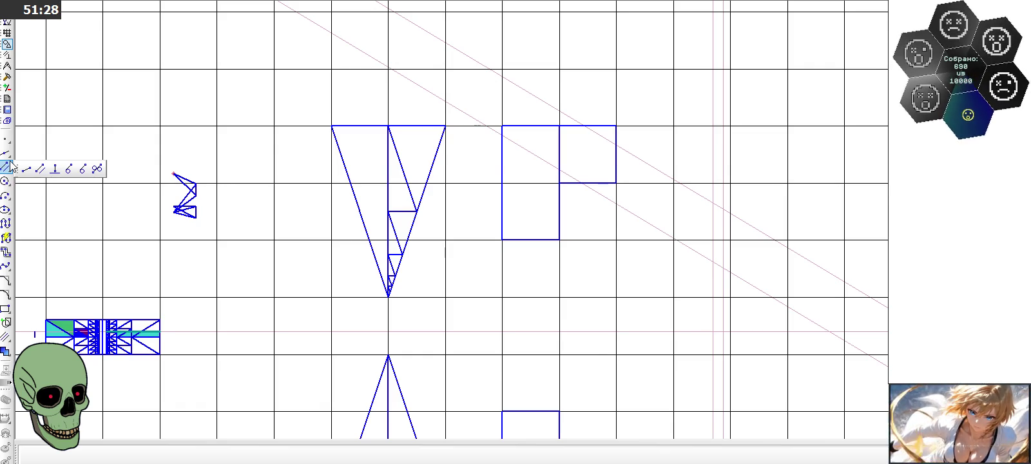
Step: Abandon the line started at the triangle's top-middle vertex and zoom to an empty area
left_click(9, 167)
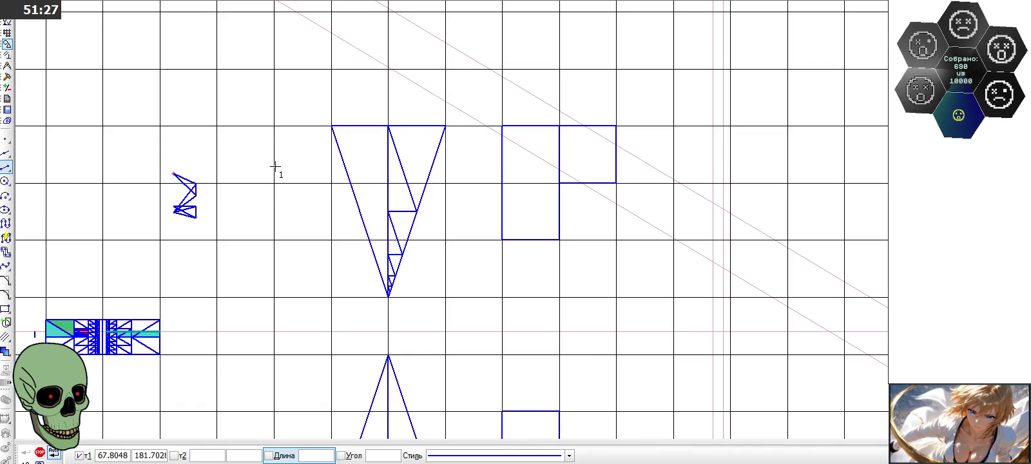
left_click(389, 127)
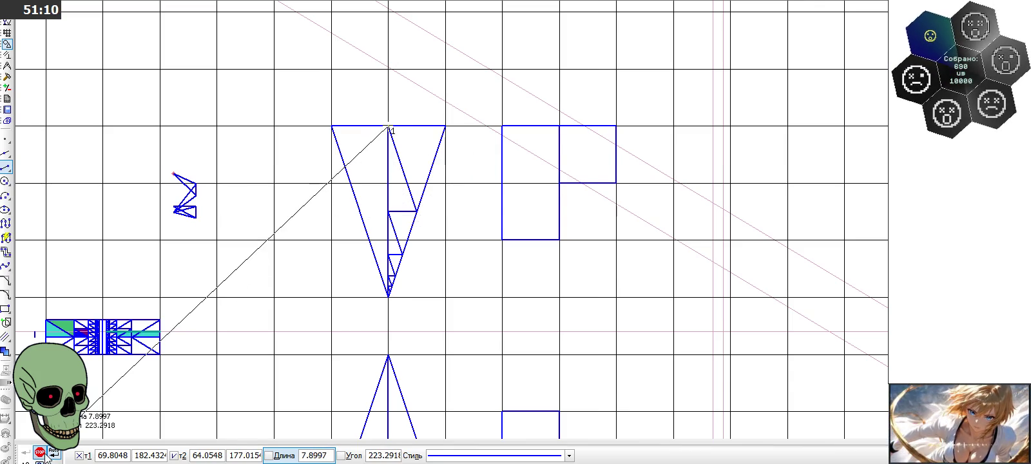
left_click(40, 452)
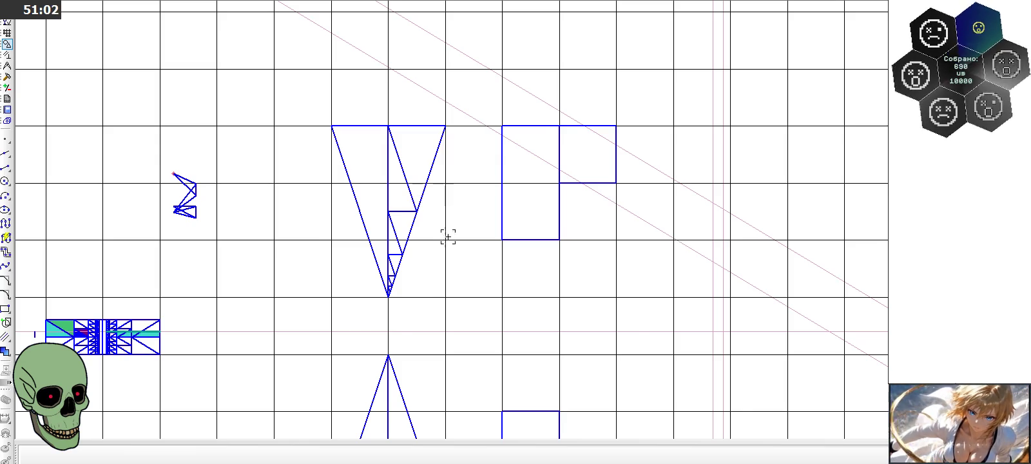
scroll(468, 270, "down", 3)
scroll(468, 266, "down", 2)
scroll(467, 266, "down", 2)
scroll(455, 127, "down", 3)
scroll(456, 126, "up", 4)
scroll(456, 126, "up", 1)
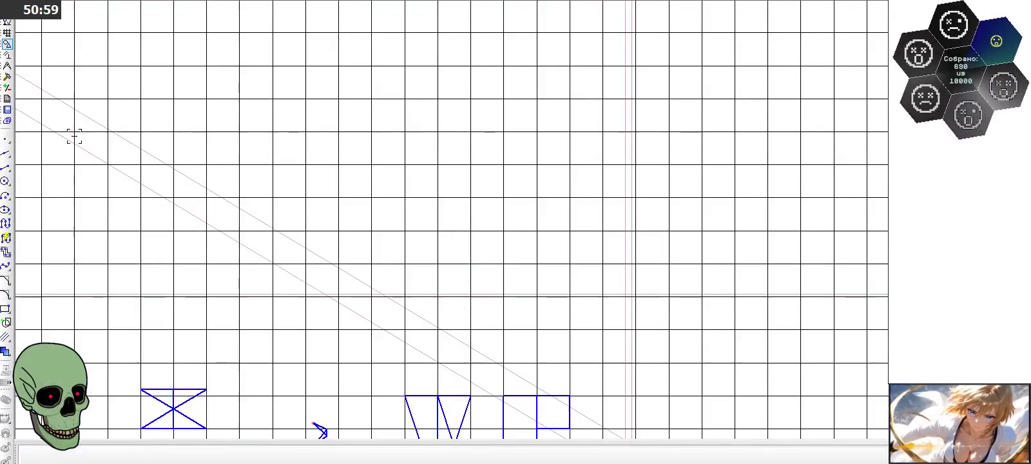
Step: Draw the new triangle's two slanted sides meeting at a bottom tip
left_click(5, 166)
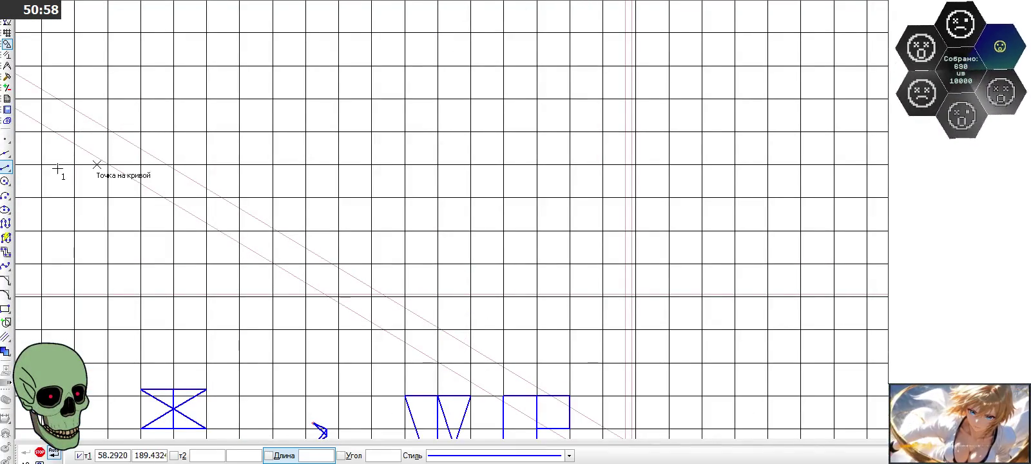
left_click(441, 200)
scroll(445, 213, "up", 2)
scroll(451, 271, "down", 3)
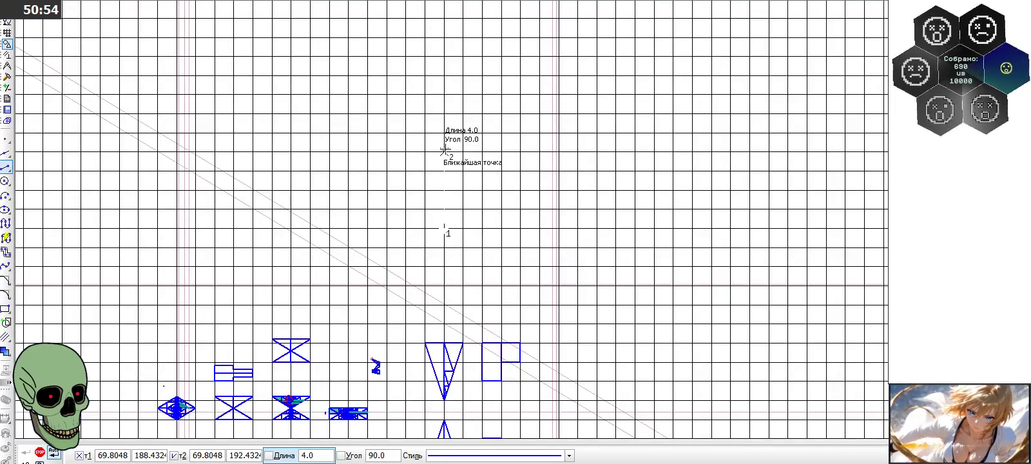
scroll(445, 174, "up", 1)
scroll(445, 172, "up", 1)
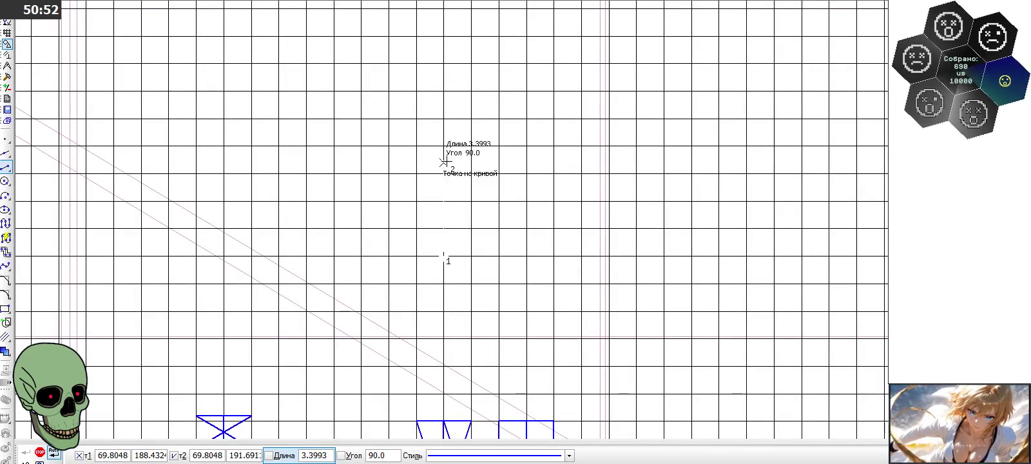
left_click(417, 90)
left_click(470, 92)
left_click(444, 250)
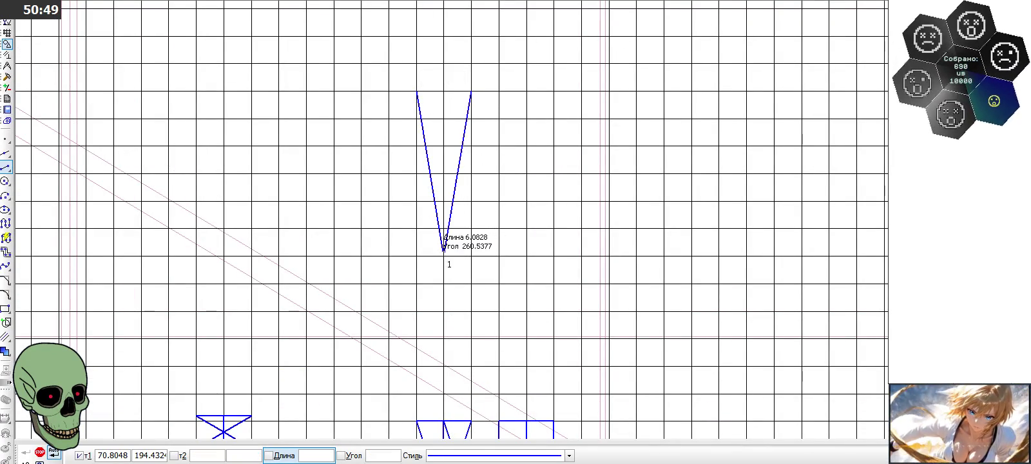
Step: Add the triangle's top edge and a vertical centre line from top midpoint to tip
left_click(417, 92)
left_click(470, 92)
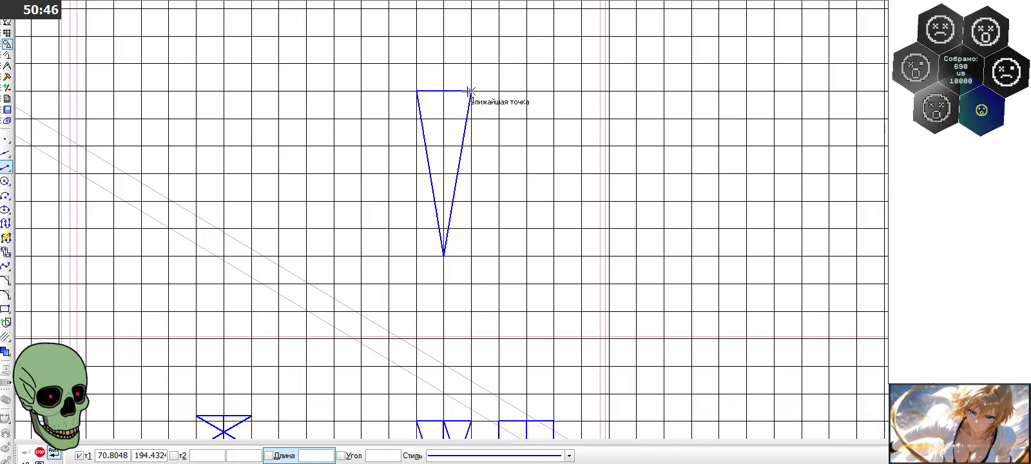
left_click(444, 92)
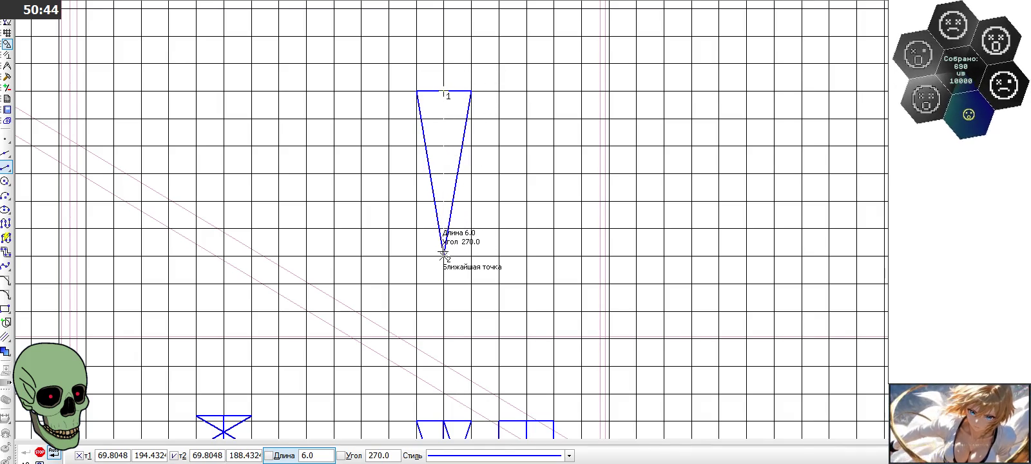
left_click(445, 254)
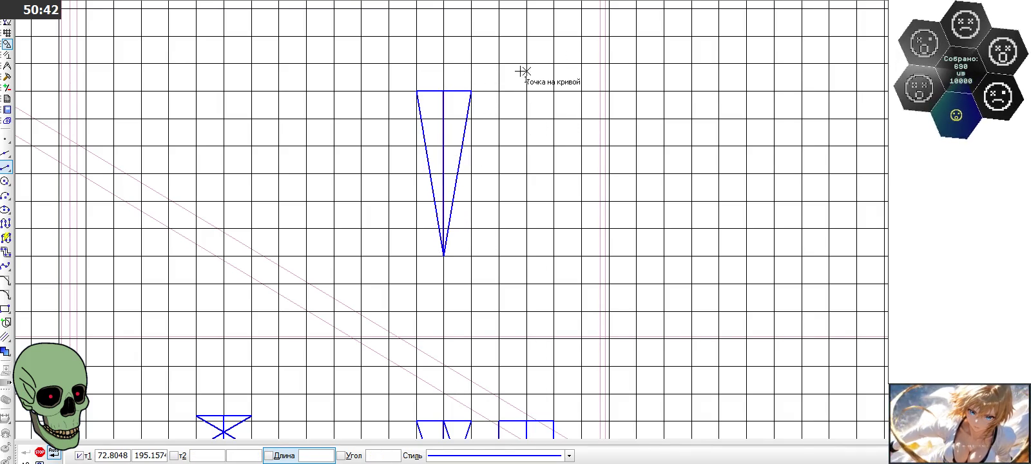
scroll(486, 78, "down", 2)
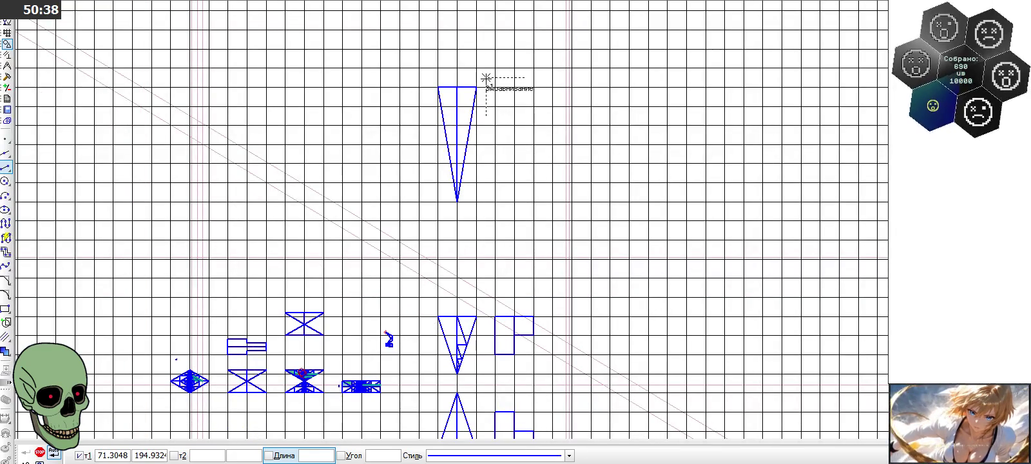
Step: Draw a small square to the right of the triangle's top
scroll(525, 97, "up", 2)
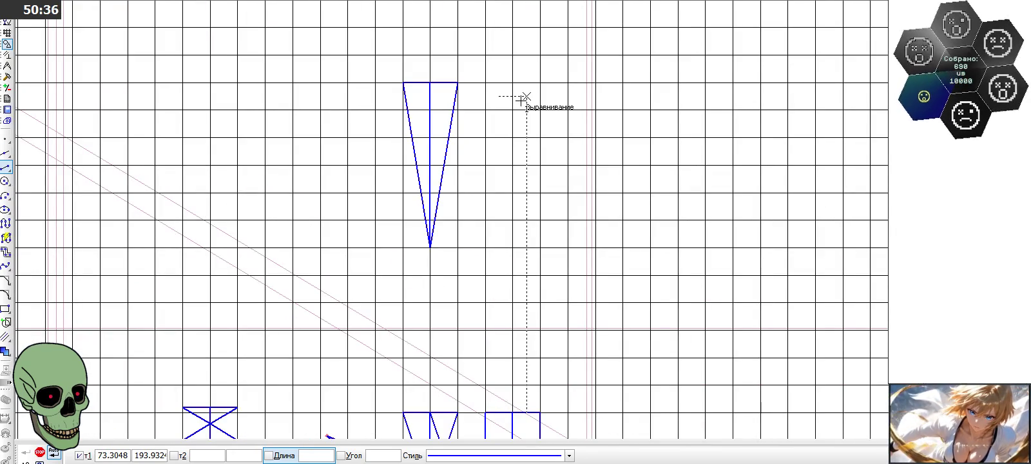
left_click(542, 82)
left_click(541, 110)
left_click(567, 109)
left_click(568, 82)
left_click(540, 82)
Step: Draw a tall narrow rectangle extending down from the square's left side
left_click(540, 220)
left_click(540, 83)
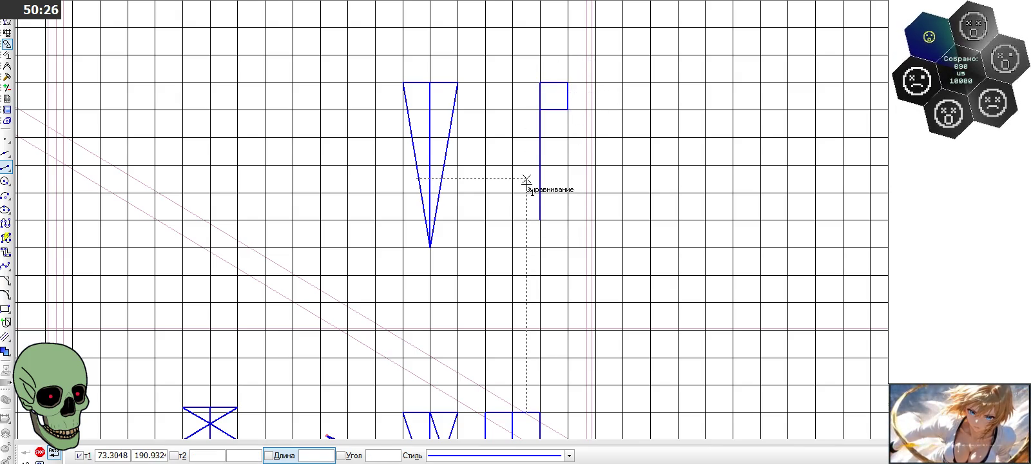
left_click(513, 220)
left_click(513, 82)
left_click(513, 220)
left_click(541, 220)
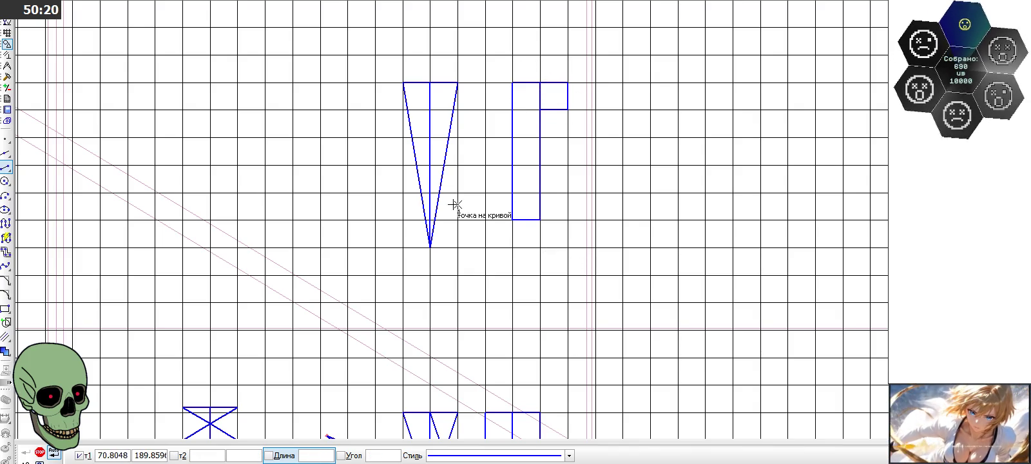
Step: Zoom in and out to inspect the triangle and the rectangle-with-square figure
scroll(435, 148, "down", 2)
scroll(436, 148, "down", 1)
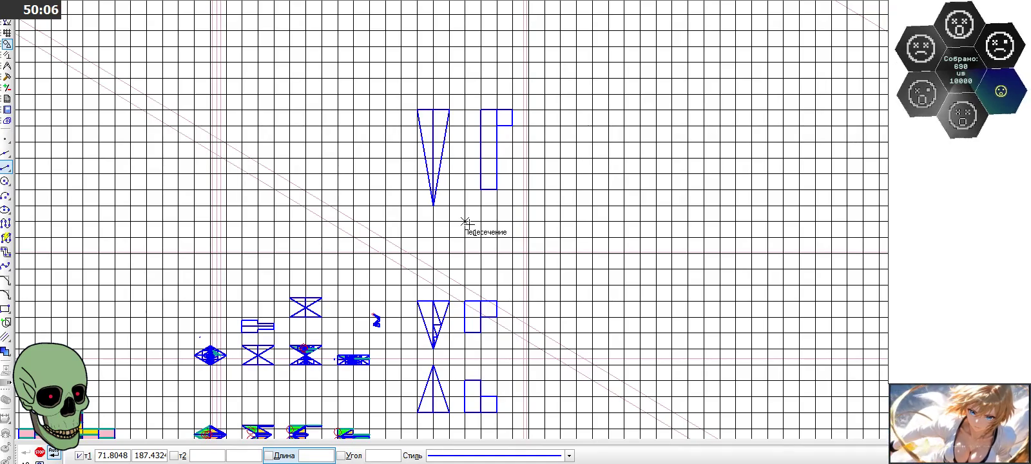
scroll(461, 90, "up", 1)
scroll(460, 88, "up", 1)
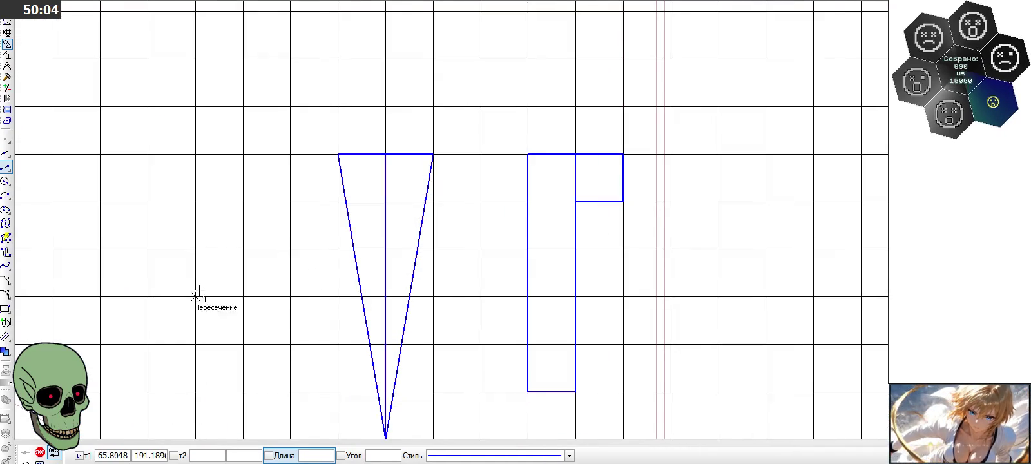
scroll(219, 260, "down", 1)
scroll(414, 131, "down", 1)
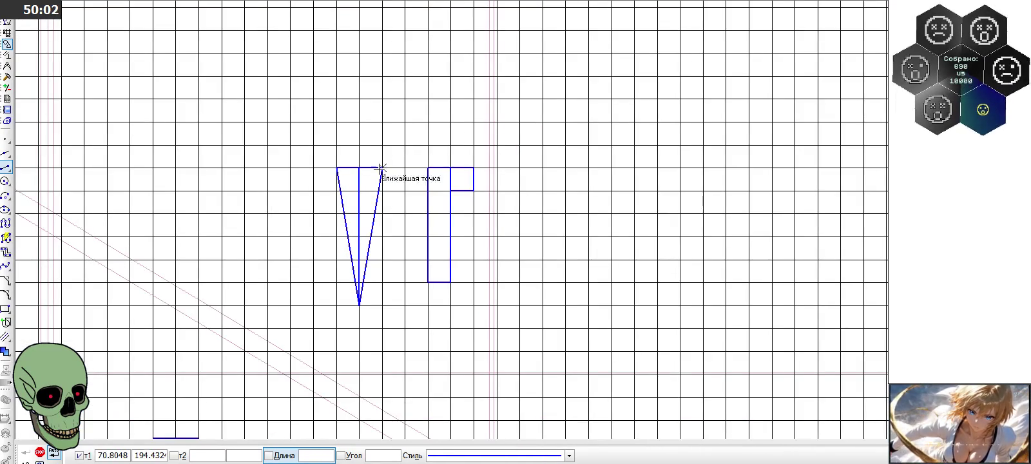
scroll(333, 236, "up", 1)
scroll(333, 237, "up", 1)
scroll(334, 236, "down", 1)
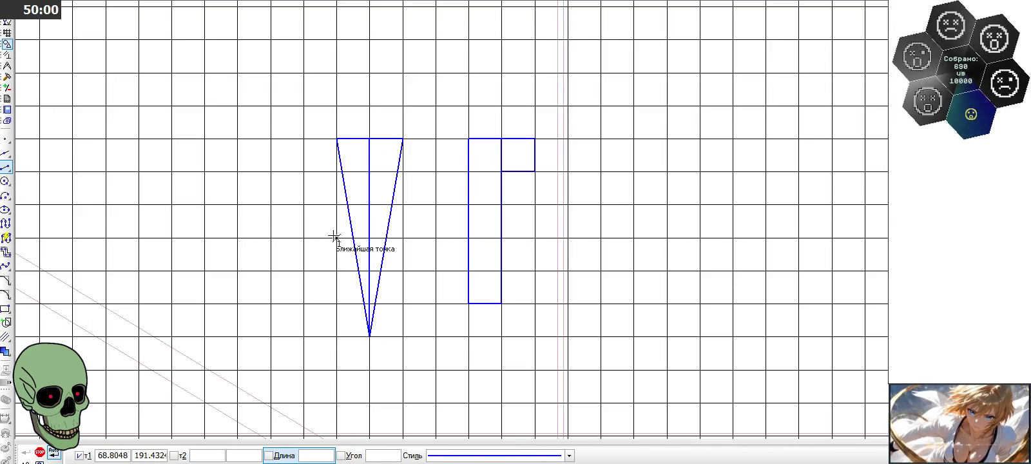
Step: End the Segment command, leaving both shapes as drawn
left_click(40, 452)
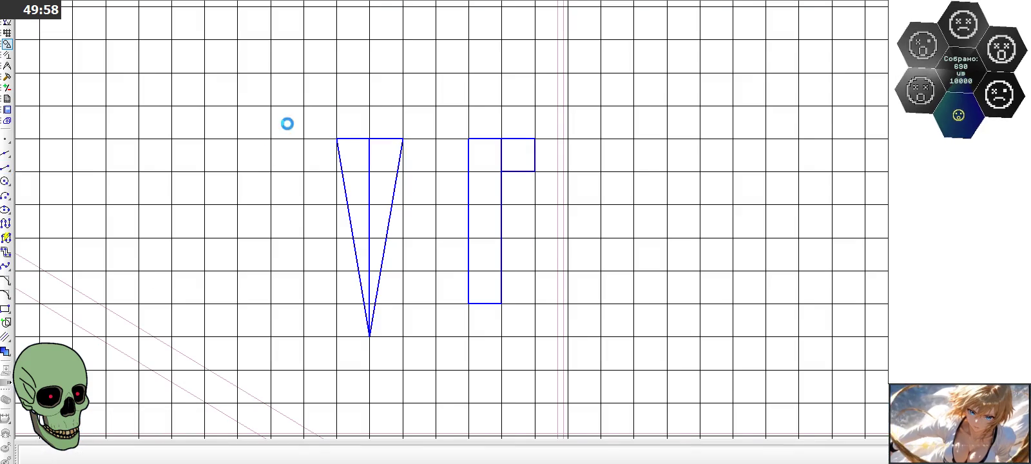
scroll(334, 98, "down", 1)
scroll(331, 215, "up", 1)
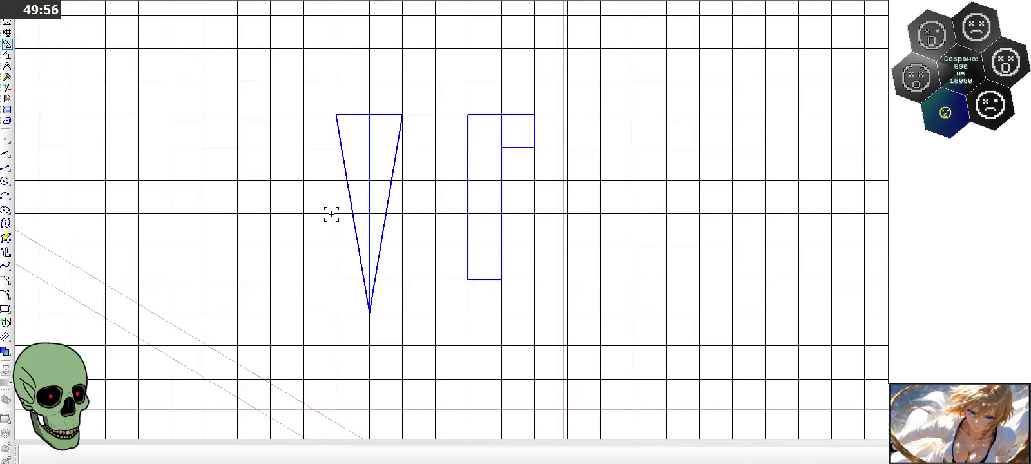
scroll(332, 215, "up", 1)
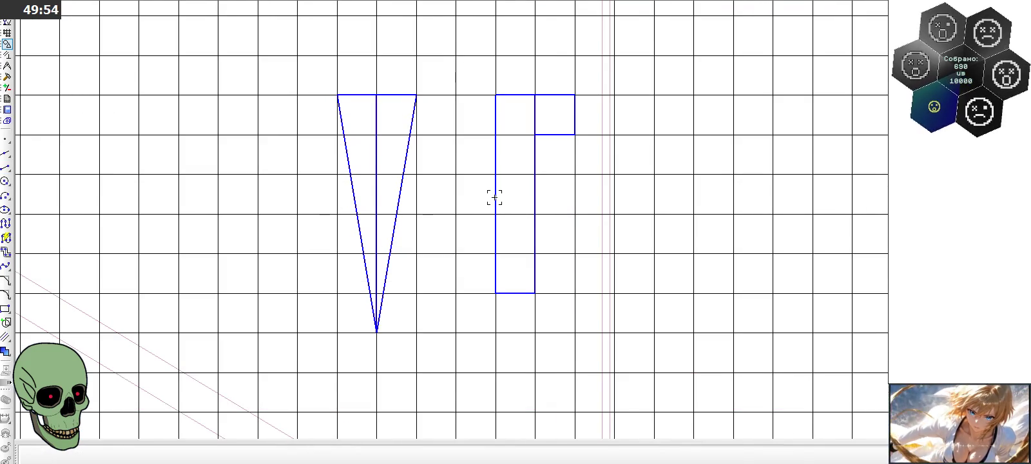
scroll(494, 198, "down", 1)
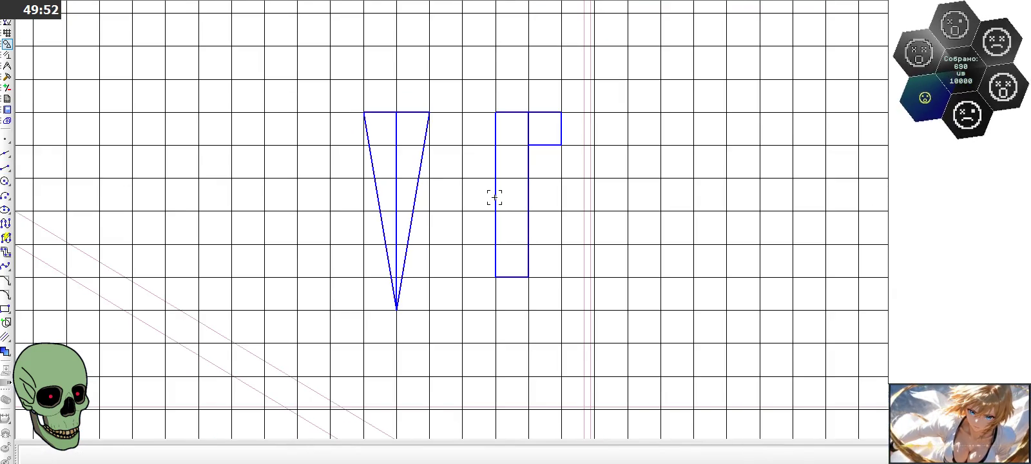
scroll(453, 198, "up", 1)
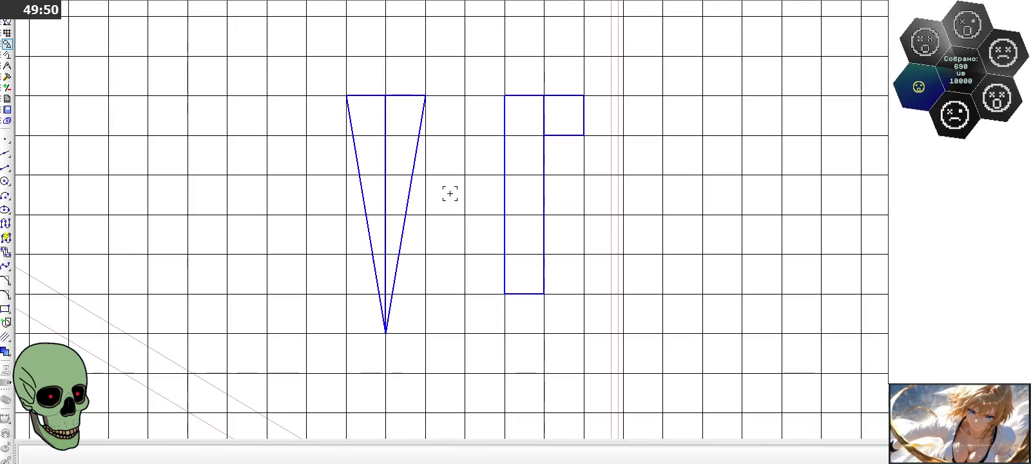
left_click(8, 166)
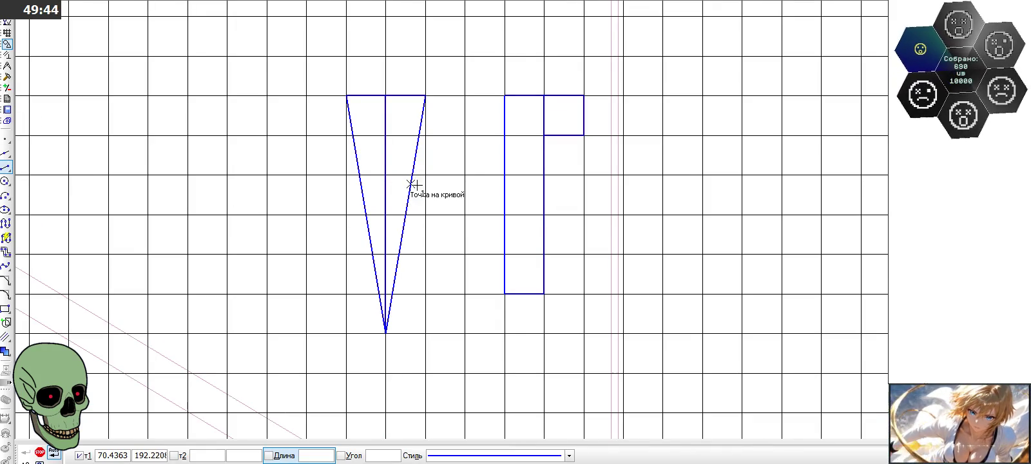
Step: Draw a diagonal from the triangle's right edge up to its top midpoint
left_click(406, 215)
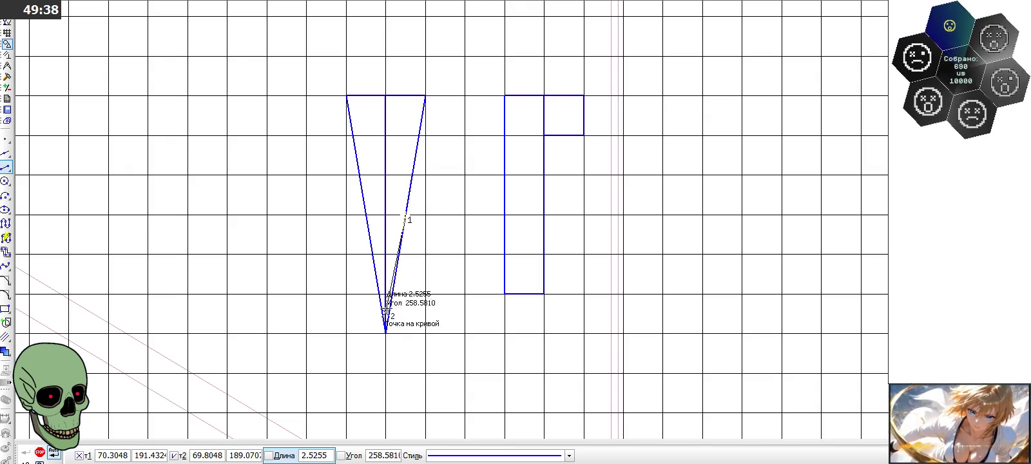
left_click(386, 315)
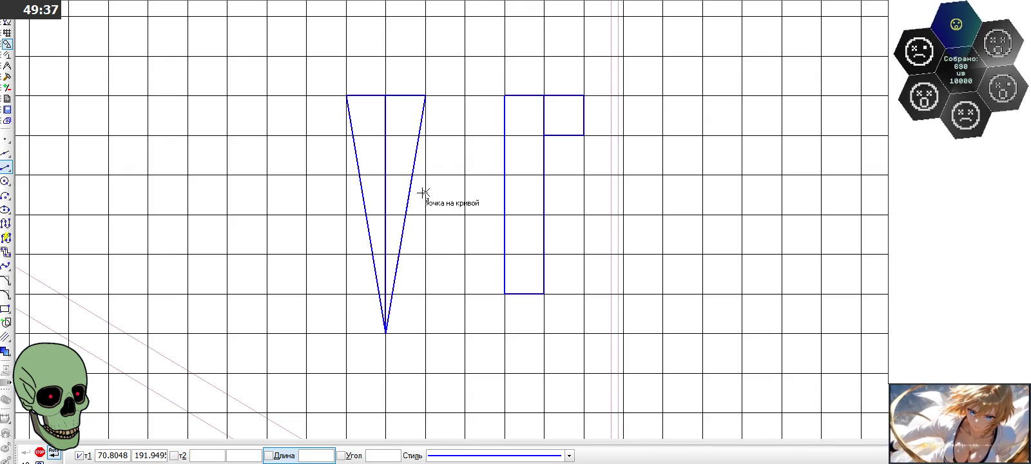
left_click(416, 155)
left_click(386, 96)
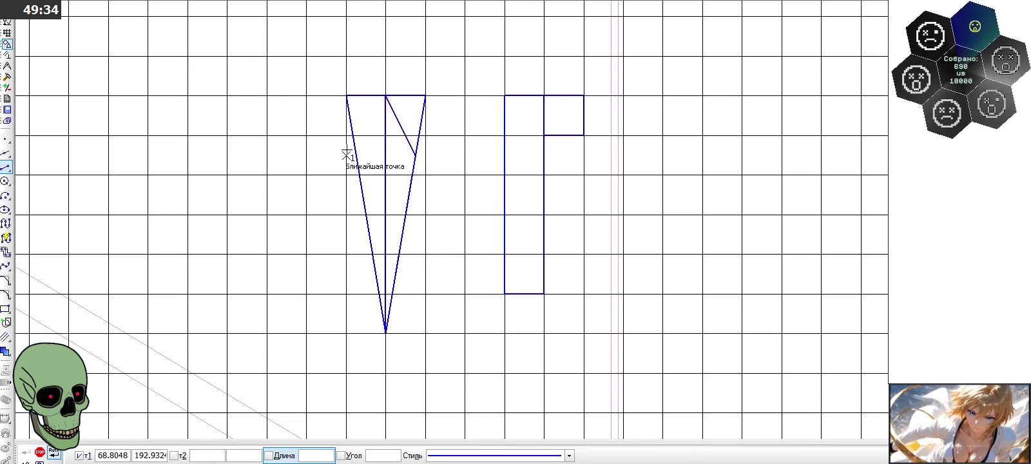
scroll(307, 124, "up", 1)
scroll(307, 124, "up", 1)
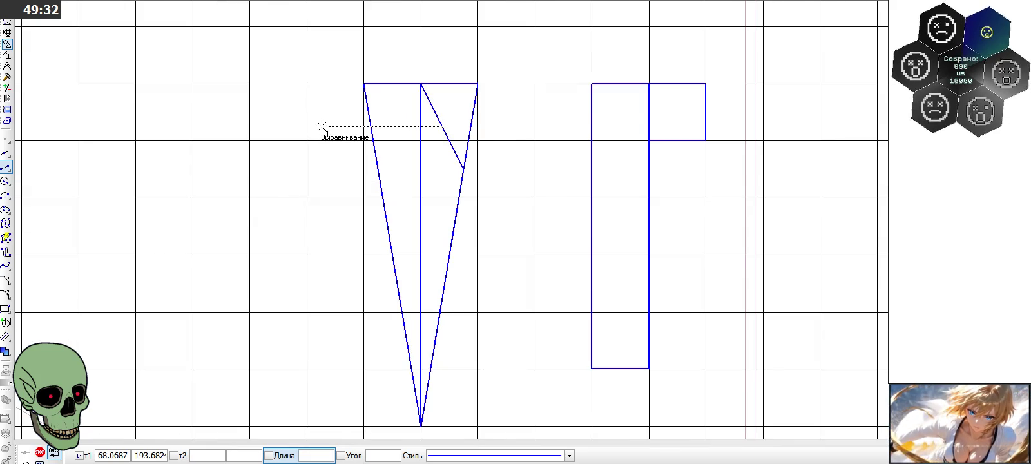
left_click(7, 66)
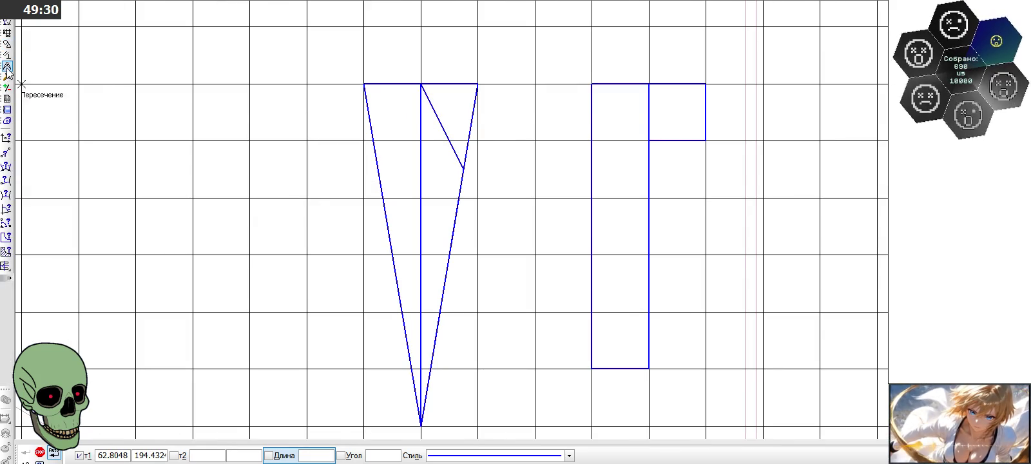
left_click(6, 252)
left_click(464, 121)
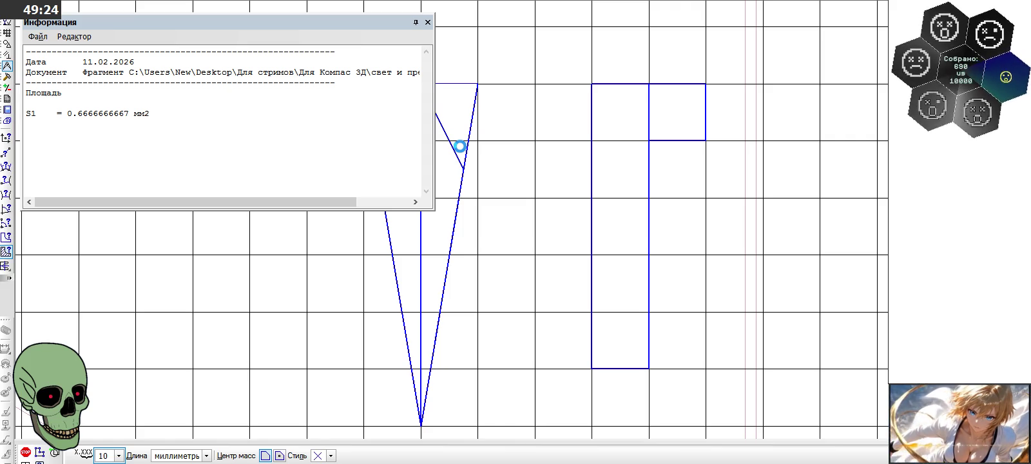
left_click(427, 22)
scroll(438, 218, "down", 1)
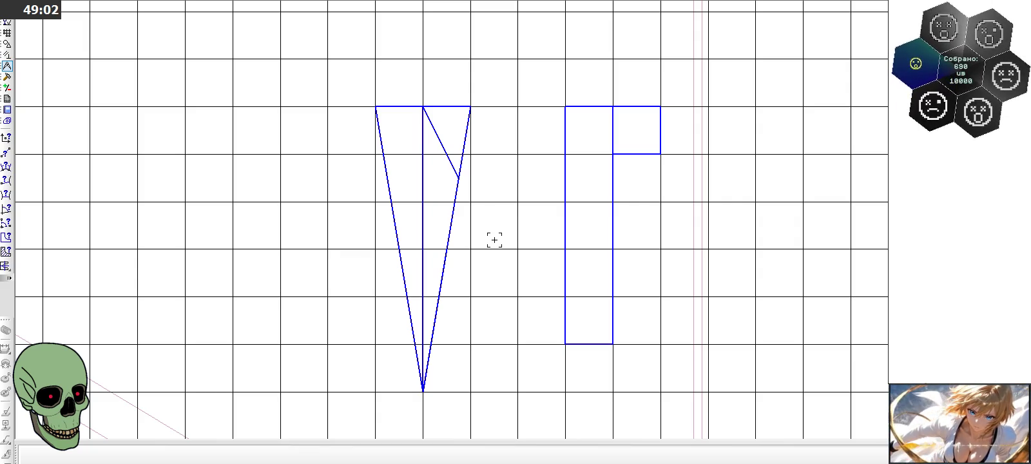
Step: Zoom around the second triangle and bring up the Geometry tools
scroll(470, 94, "down", 1)
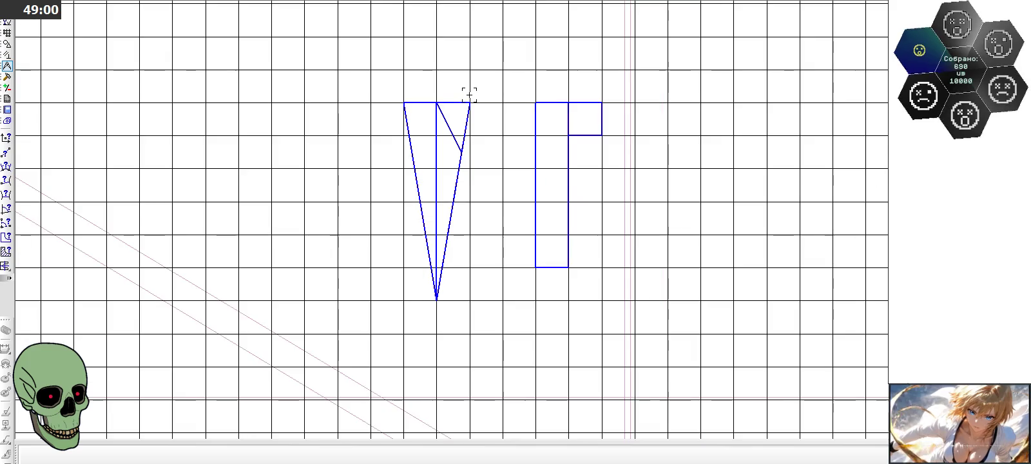
scroll(470, 94, "up", 1)
scroll(432, 205, "up", 1)
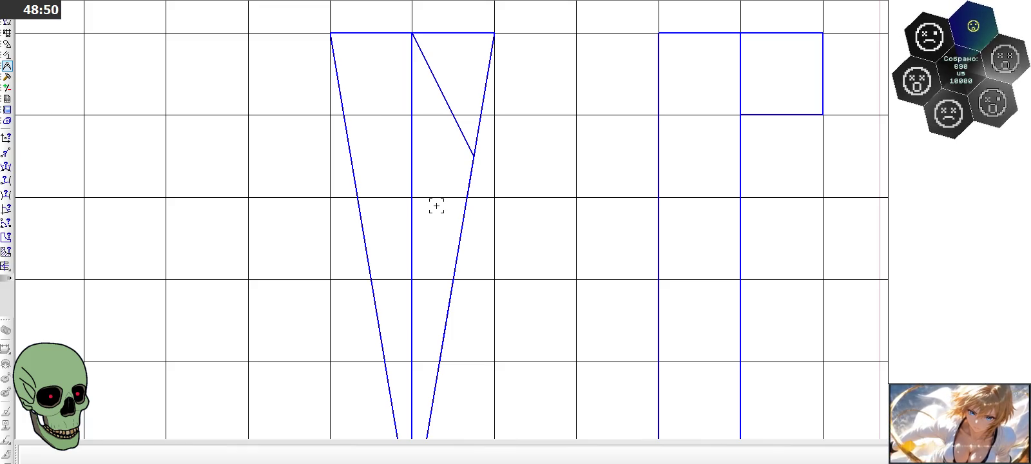
scroll(436, 206, "down", 1)
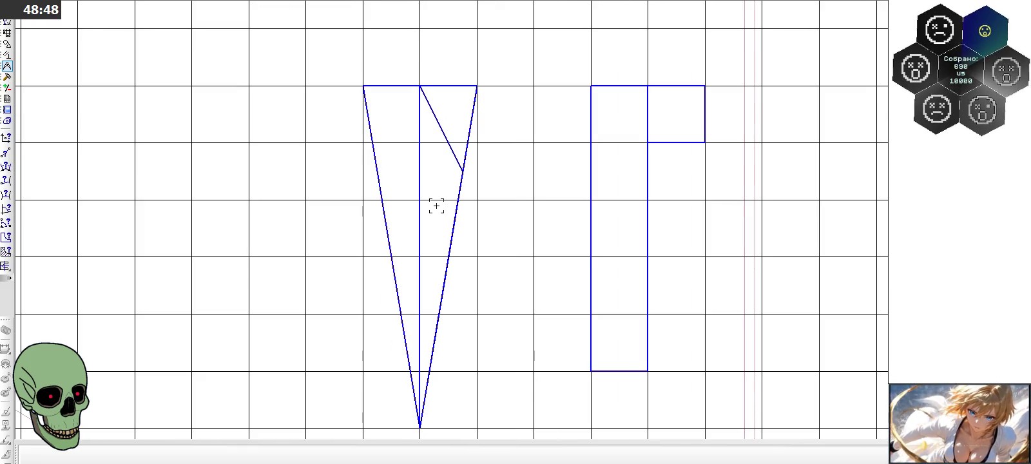
scroll(436, 206, "up", 1)
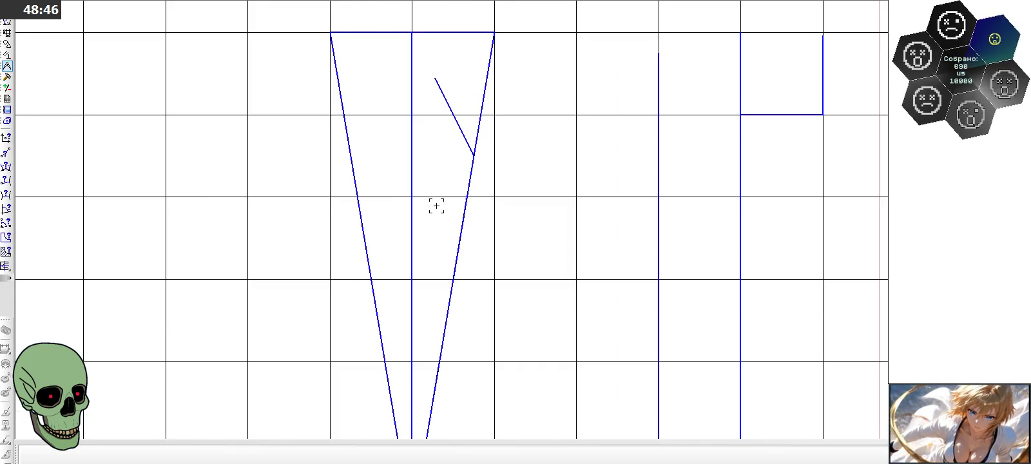
left_click(6, 44)
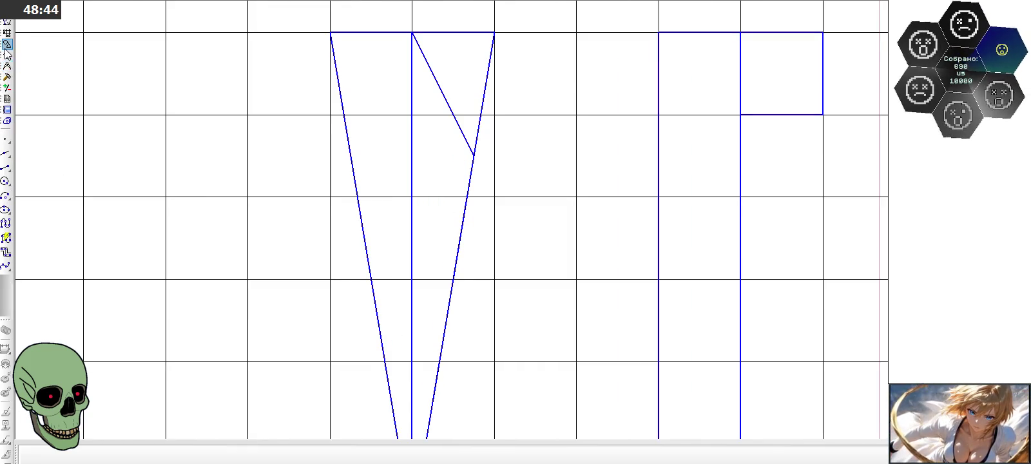
Step: Draw a 0.5-long horizontal step from the diagonal's end
left_click(5, 169)
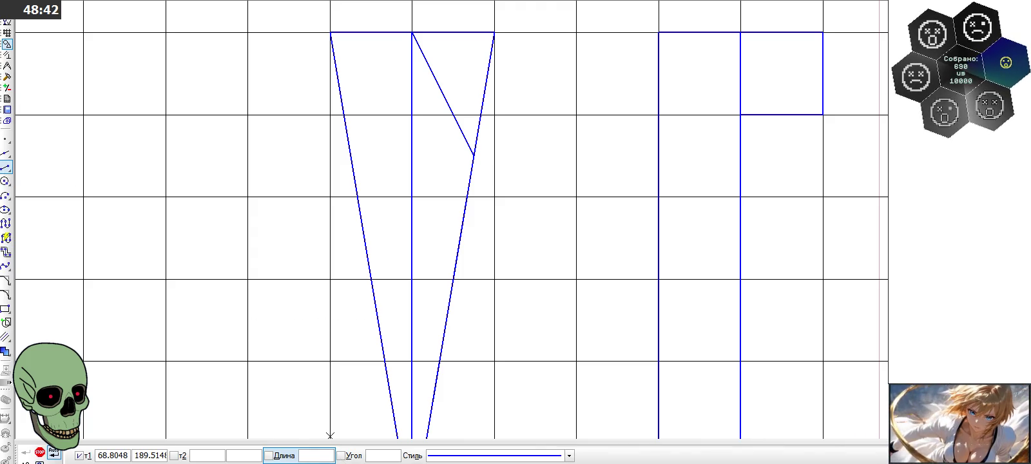
left_click(318, 454)
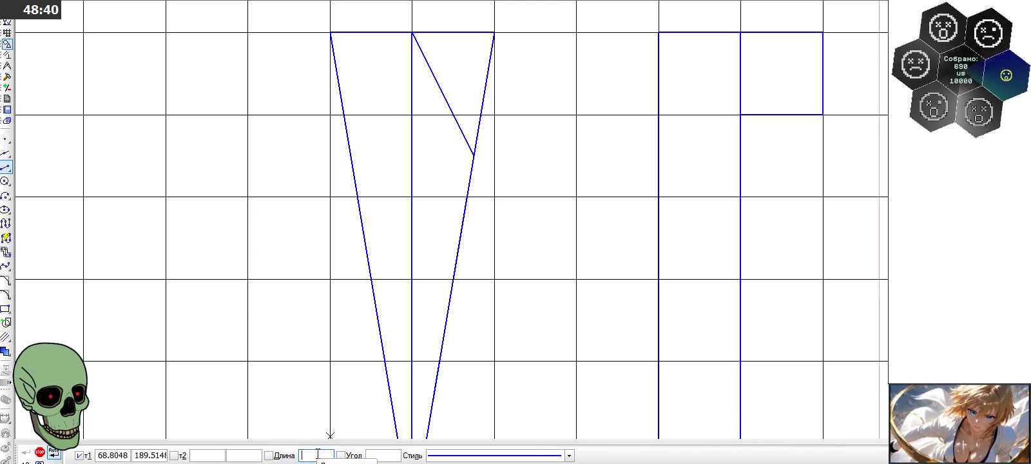
type("0.5")
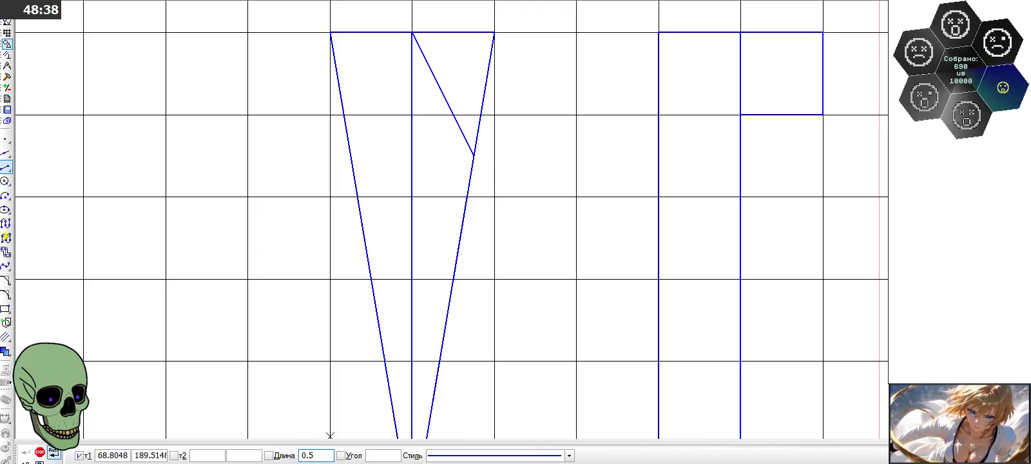
key("Return")
left_click(474, 155)
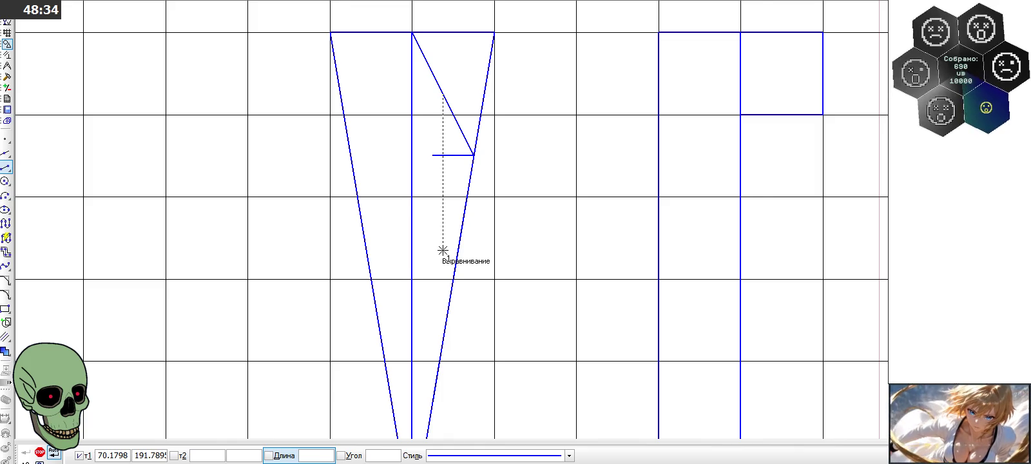
scroll(455, 129, "down", 2)
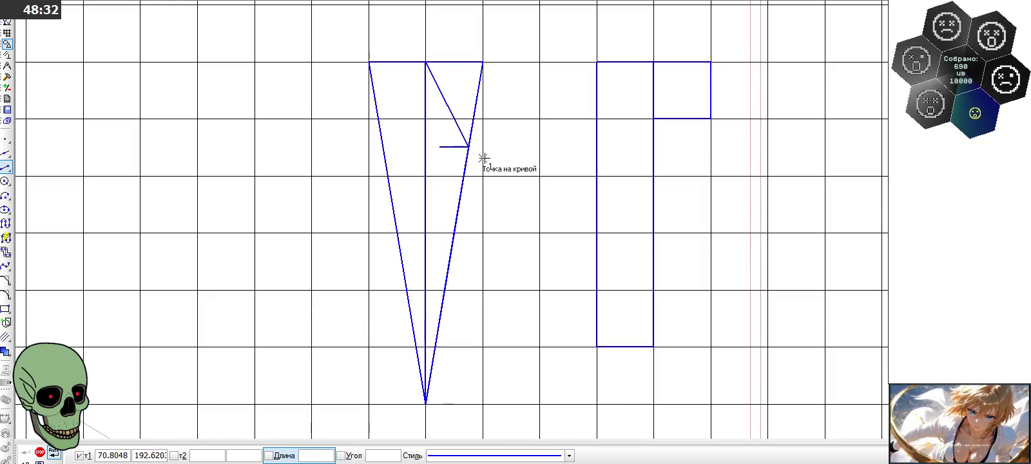
scroll(461, 98, "down", 1)
scroll(462, 98, "down", 2)
scroll(454, 85, "up", 2)
scroll(454, 96, "up", 1)
scroll(452, 110, "up", 1)
Step: Draw a line parallel to the diagonal from the step down to the triangle's right edge
left_click_drag(6, 167, 46, 170)
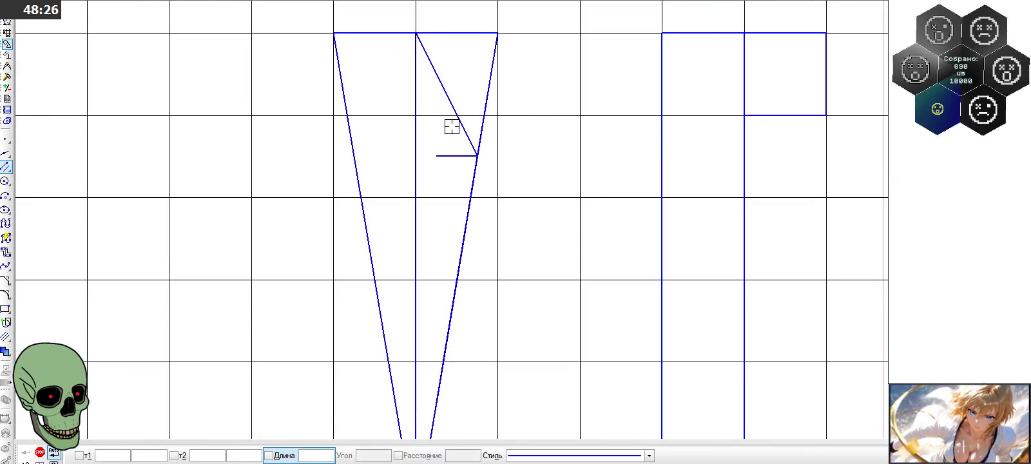
left_click(450, 98)
left_click(437, 156)
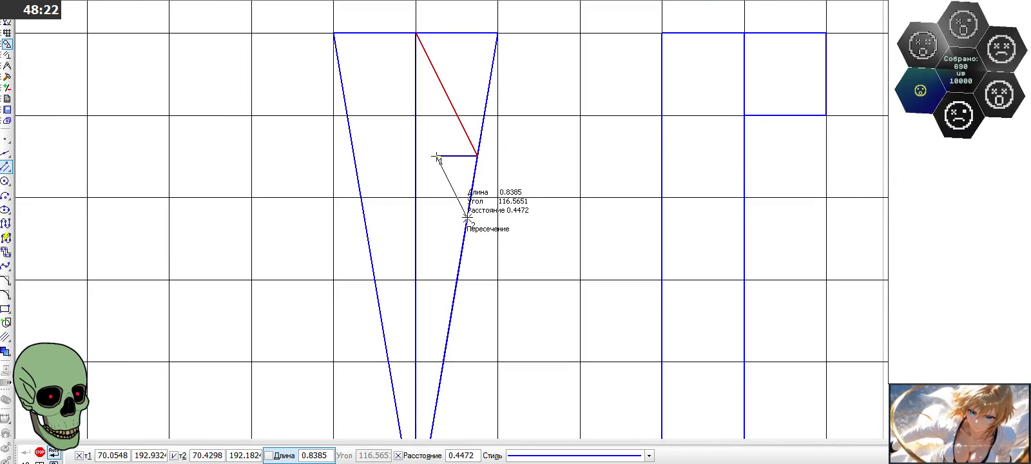
left_click(467, 219)
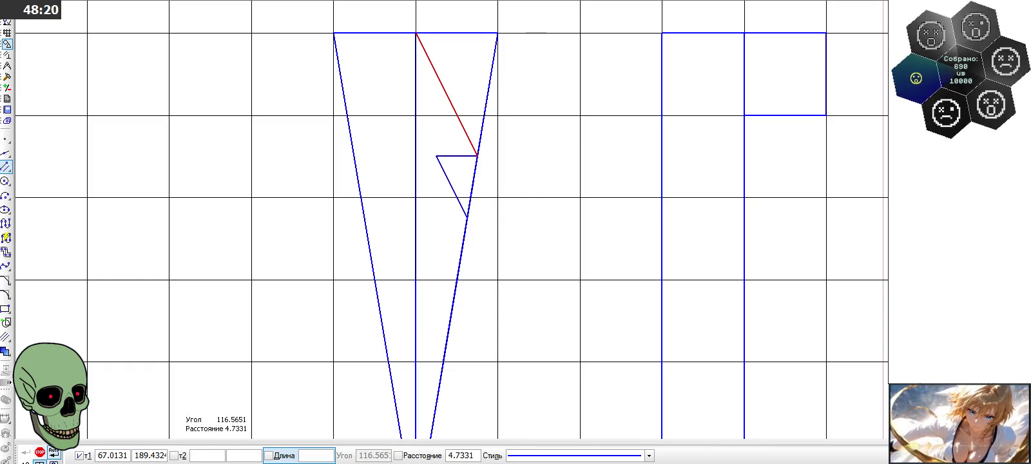
key("Escape")
scroll(528, 77, "down", 1)
scroll(527, 77, "down", 1)
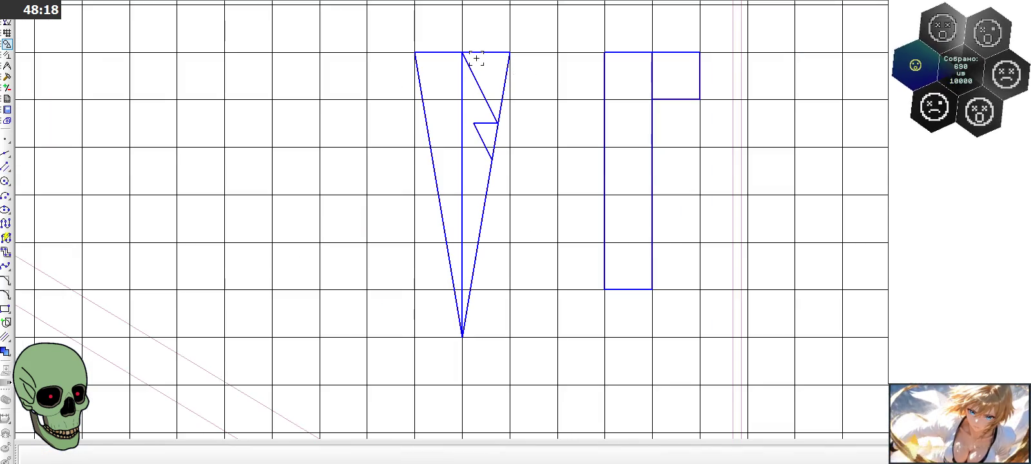
scroll(515, 89, "up", 1)
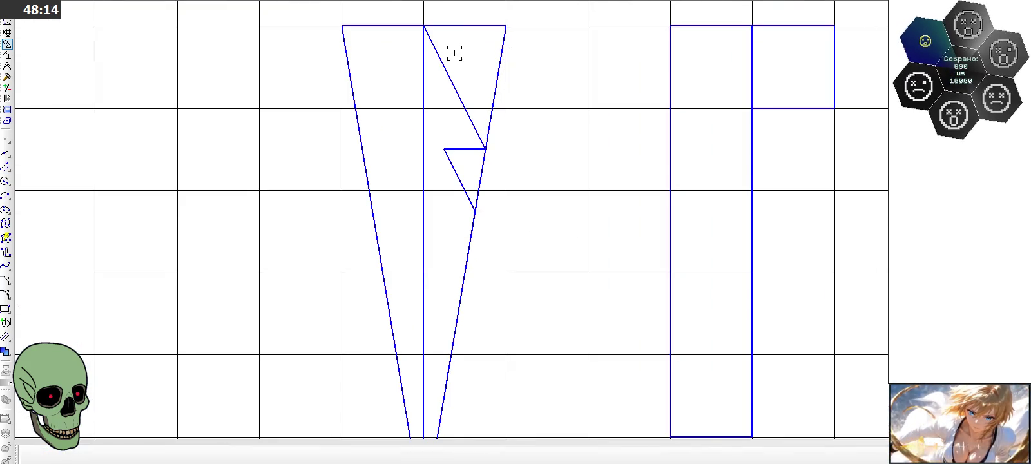
Step: Measure the right-half pieces' areas with the Area tool, totalling 0.9375 mm², then close the report
left_click(7, 67)
left_click(7, 252)
left_click(487, 121)
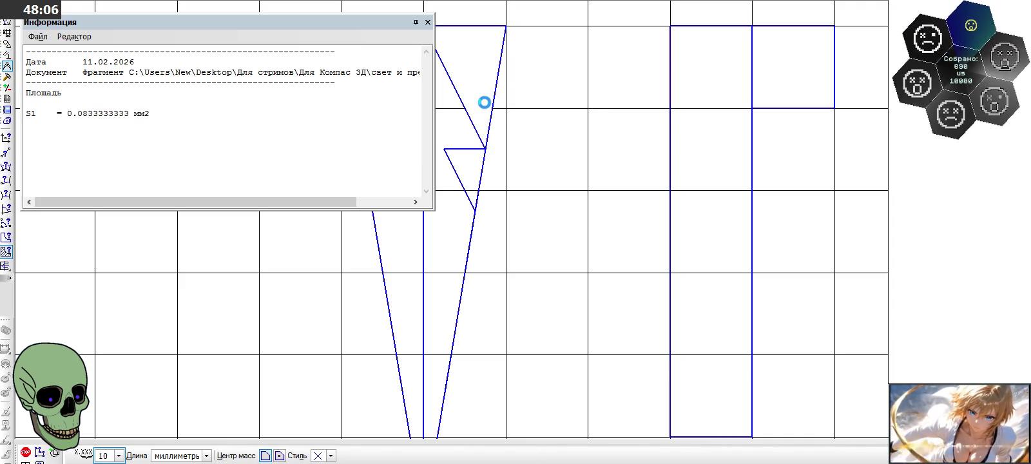
left_click(485, 103)
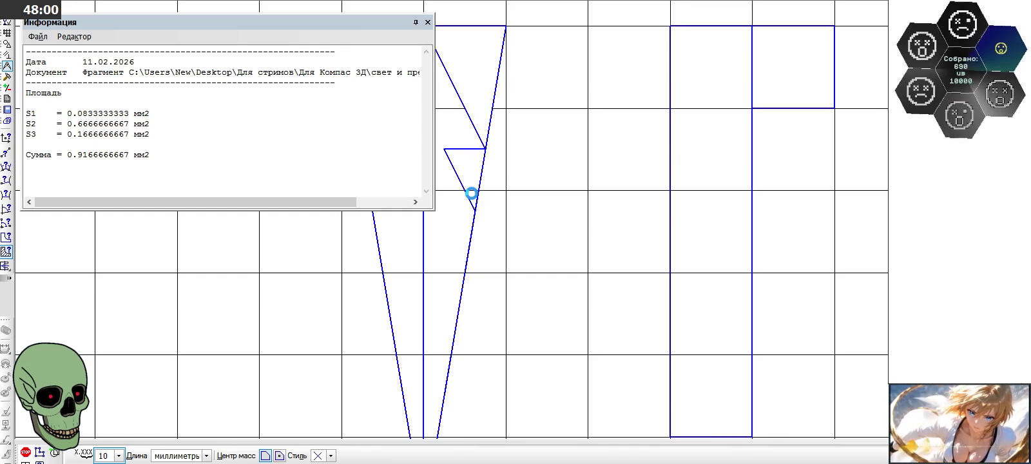
left_click(472, 196)
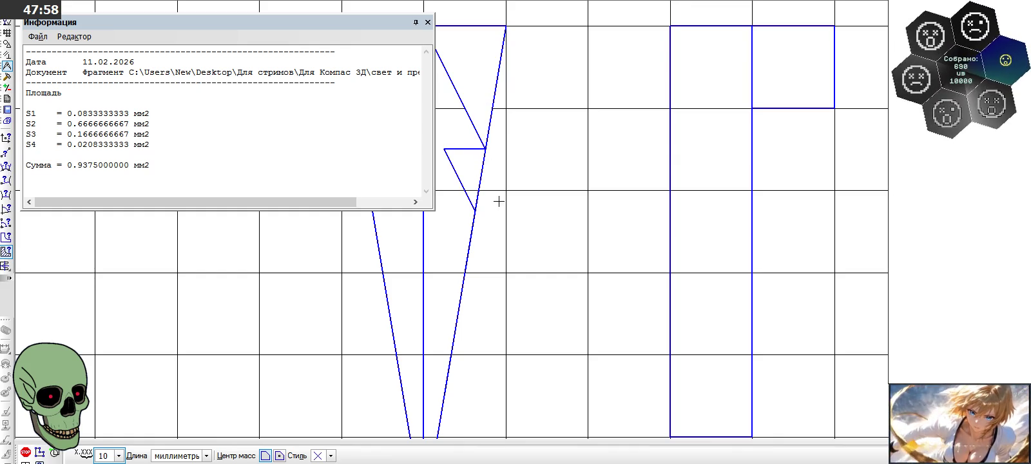
left_click(427, 21)
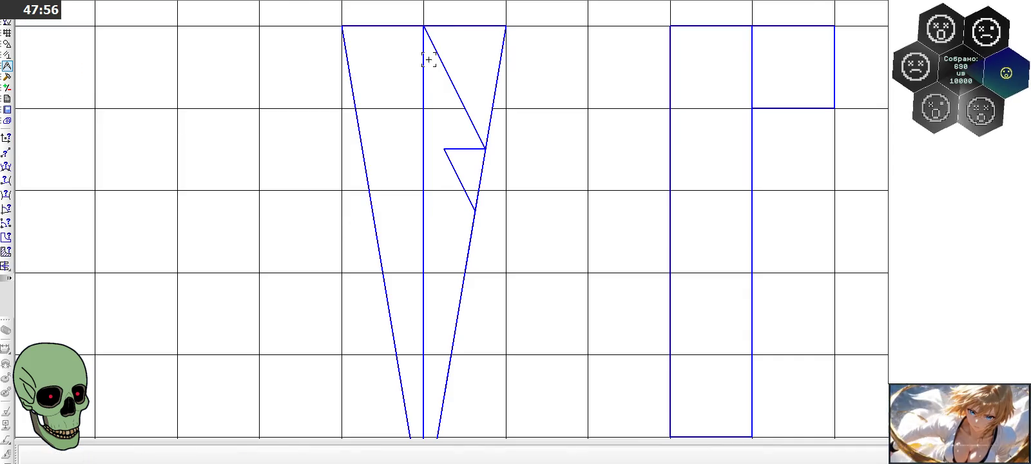
scroll(429, 58, "down", 3)
scroll(429, 58, "down", 2)
scroll(429, 58, "down", 2)
scroll(428, 274, "up", 2)
scroll(435, 273, "up", 3)
scroll(436, 273, "up", 2)
scroll(431, 271, "up", 1)
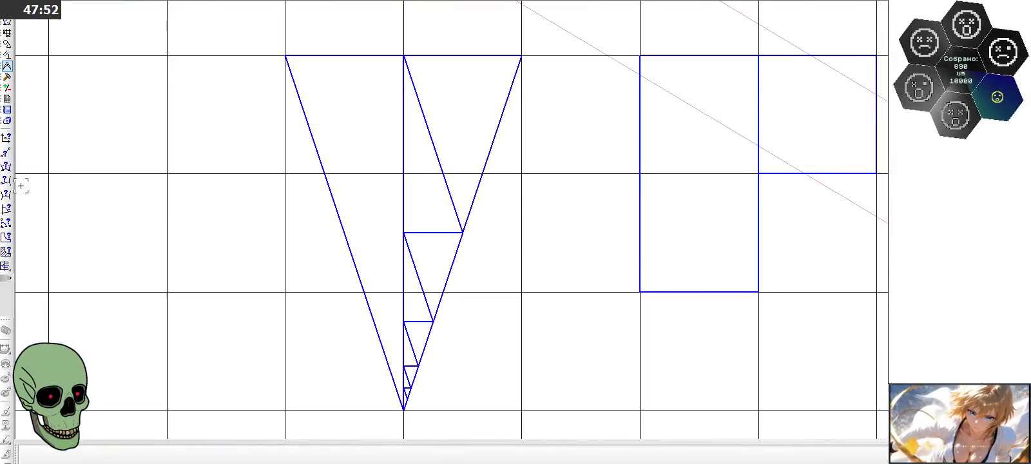
left_click(6, 251)
left_click(458, 142)
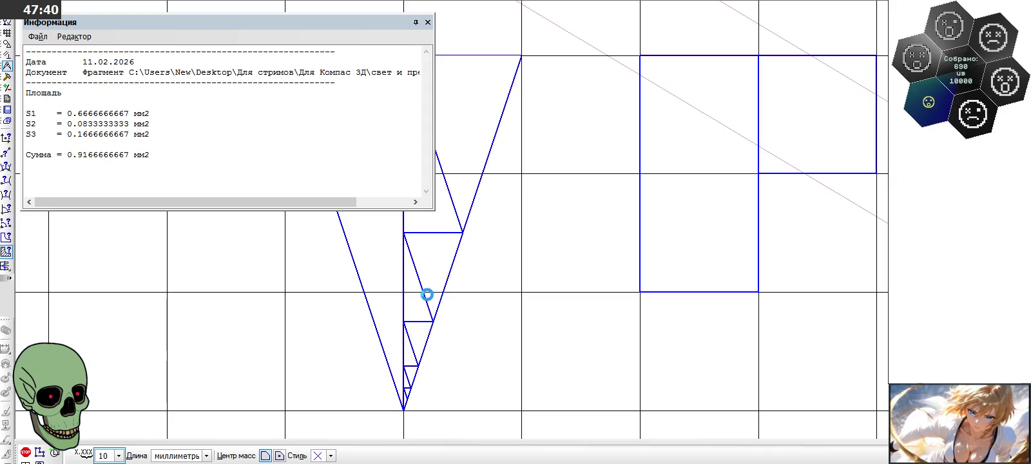
left_click(426, 295)
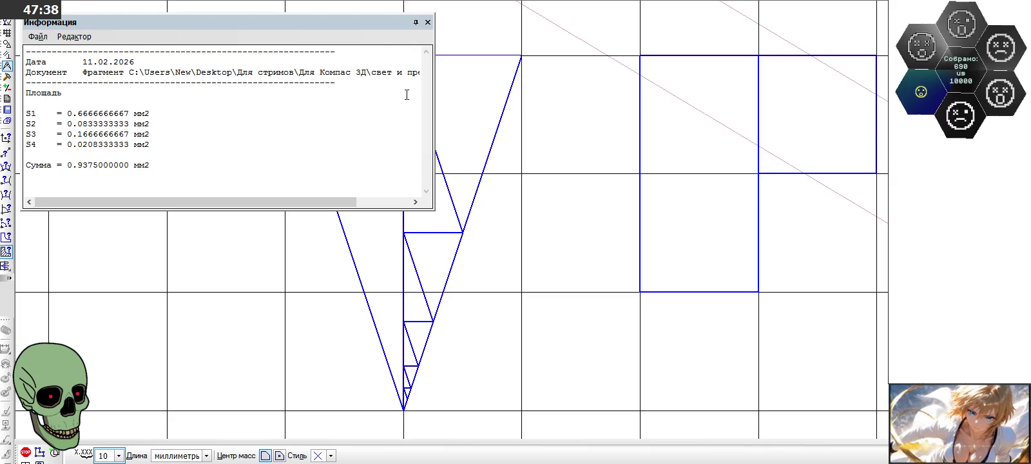
left_click(431, 24)
scroll(314, 286, "down", 3)
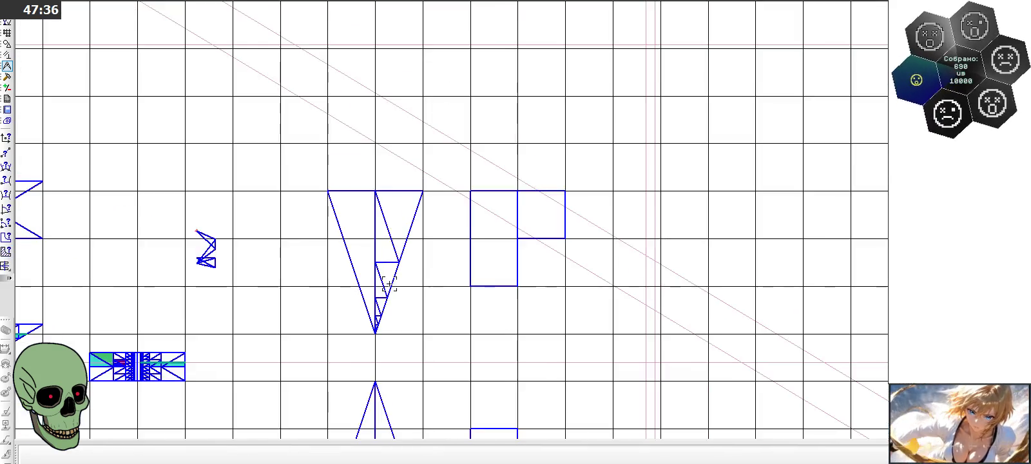
scroll(437, 305, "down", 3)
scroll(421, 54, "up", 1)
scroll(421, 58, "up", 2)
scroll(421, 66, "up", 2)
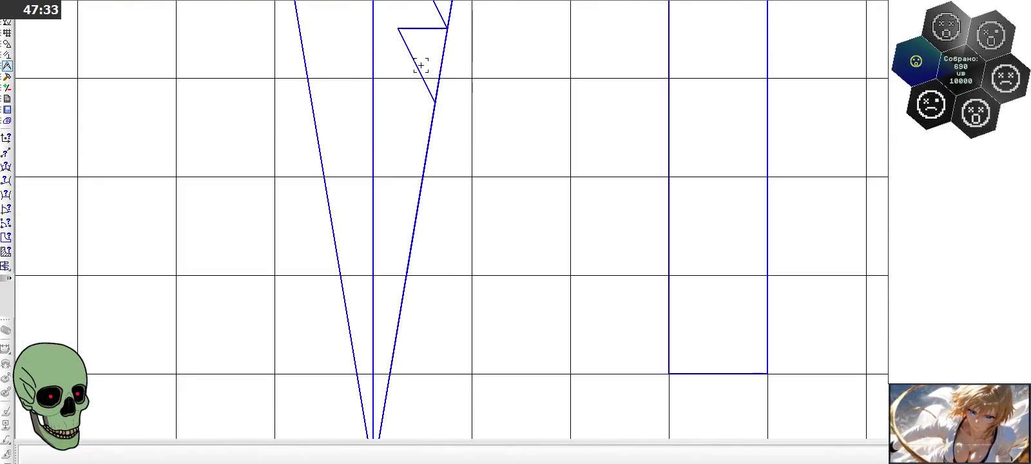
Step: Draw a 0.25-long horizontal step parallel to the first step
left_click(7, 44)
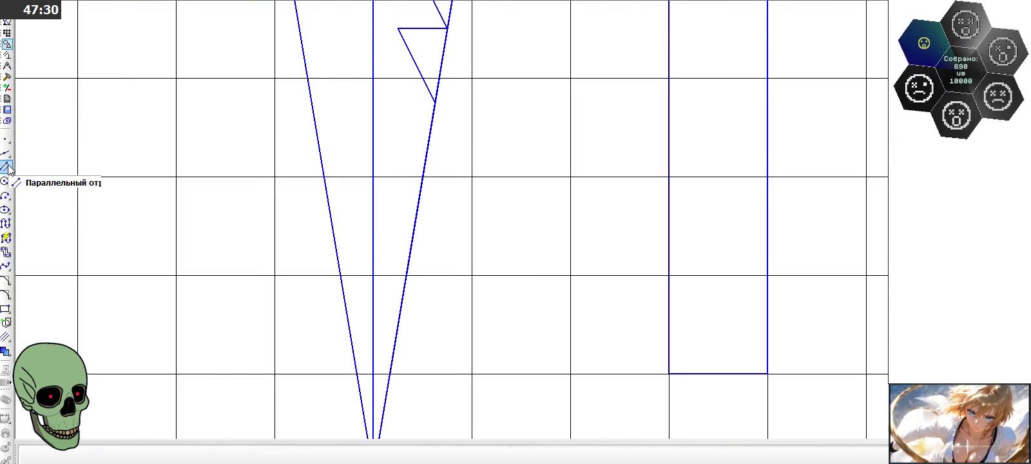
scroll(447, 240, "down", 2)
scroll(447, 239, "down", 1)
scroll(445, 220, "down", 1)
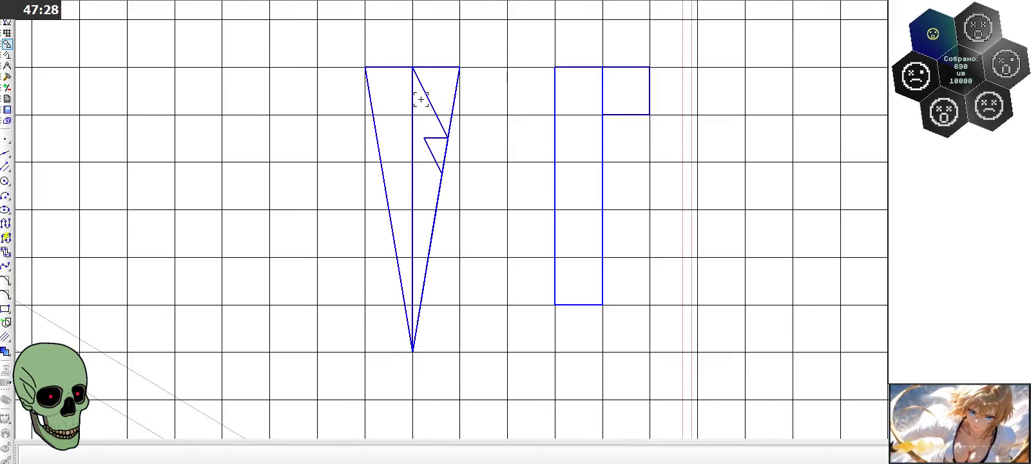
scroll(415, 46, "down", 2)
scroll(414, 45, "down", 1)
scroll(413, 48, "down", 1)
scroll(414, 48, "up", 2)
scroll(438, 111, "up", 2)
scroll(451, 142, "up", 1)
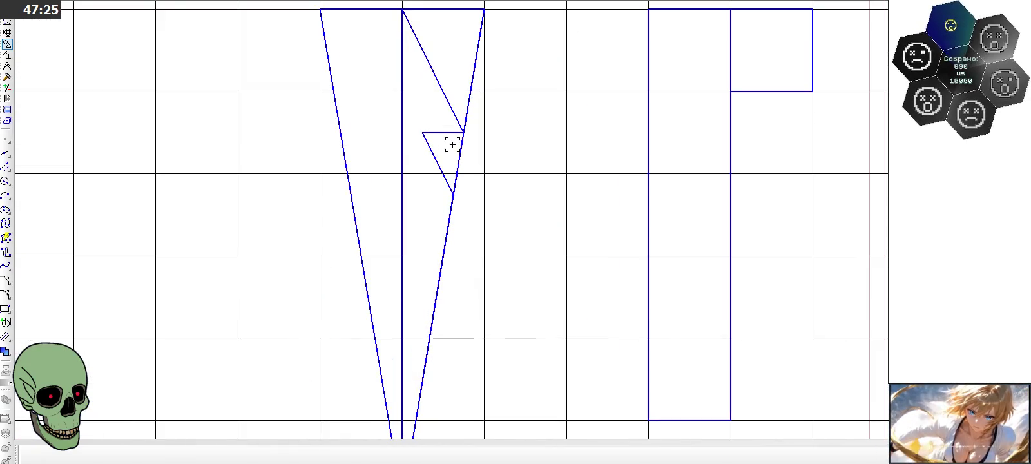
left_click(7, 167)
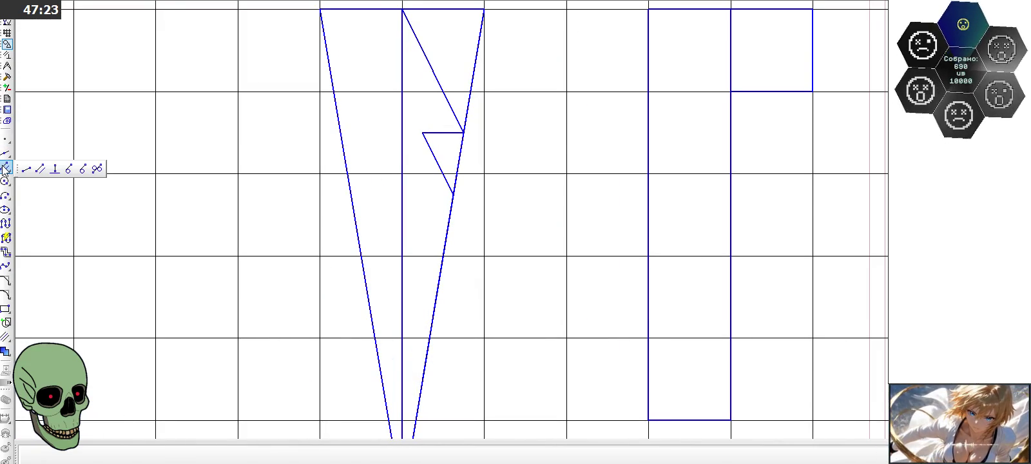
left_click(40, 168)
left_click(443, 132)
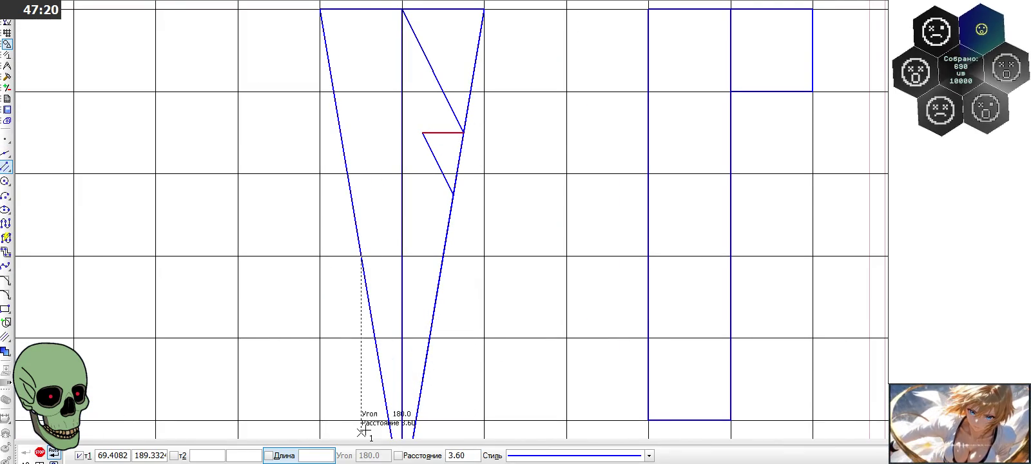
type("1.")
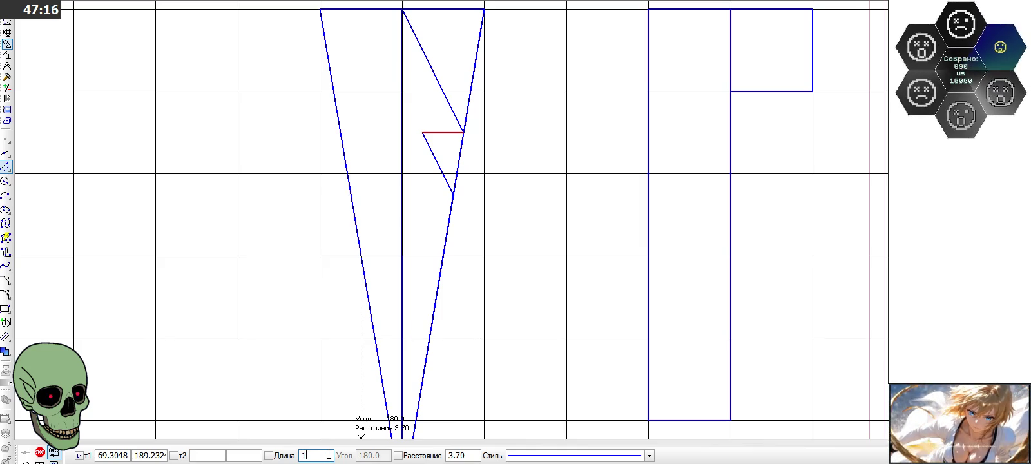
key("Return")
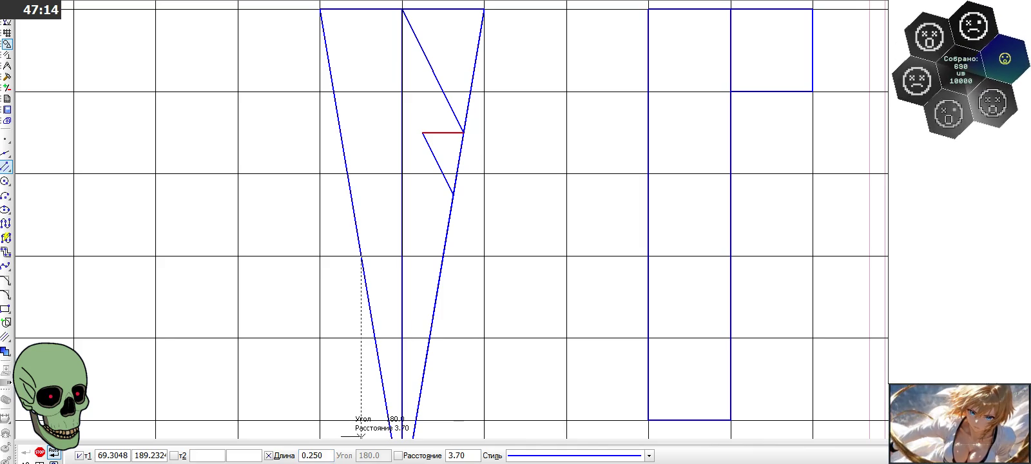
left_click(453, 194)
Step: Add a slanted segment parallel to the slant above, reaching the right side
left_click(5, 165)
left_click(435, 158)
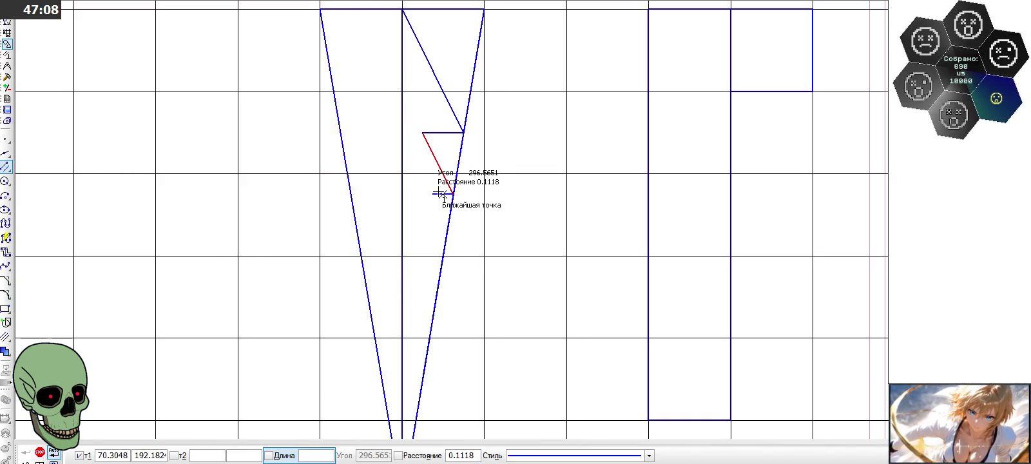
left_click(447, 225)
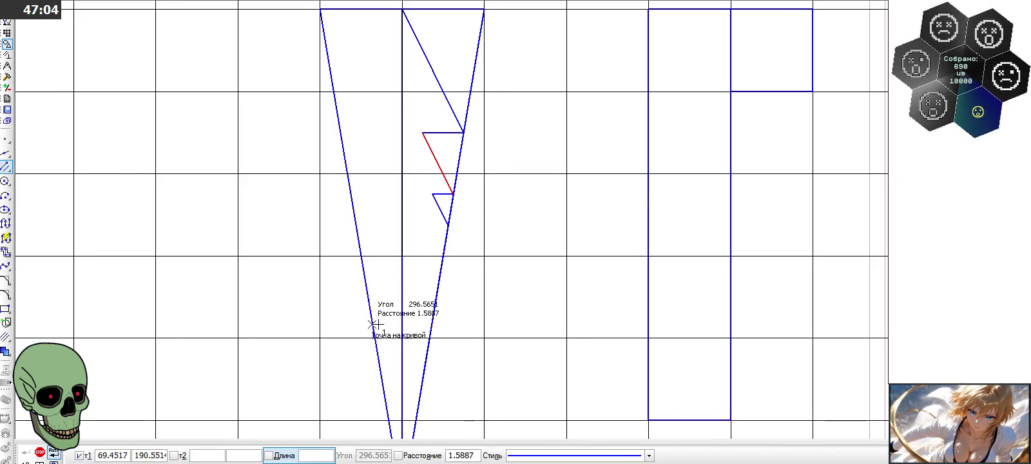
left_click(40, 453)
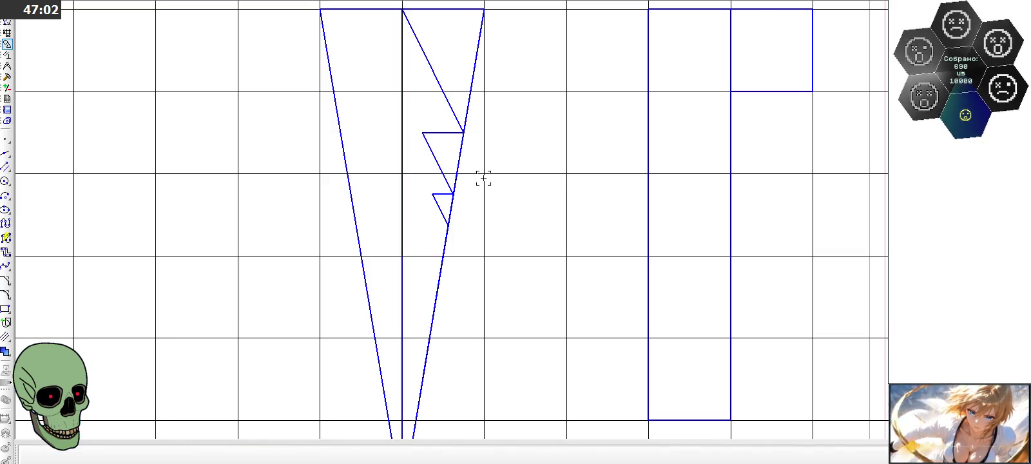
scroll(512, 206, "down", 1)
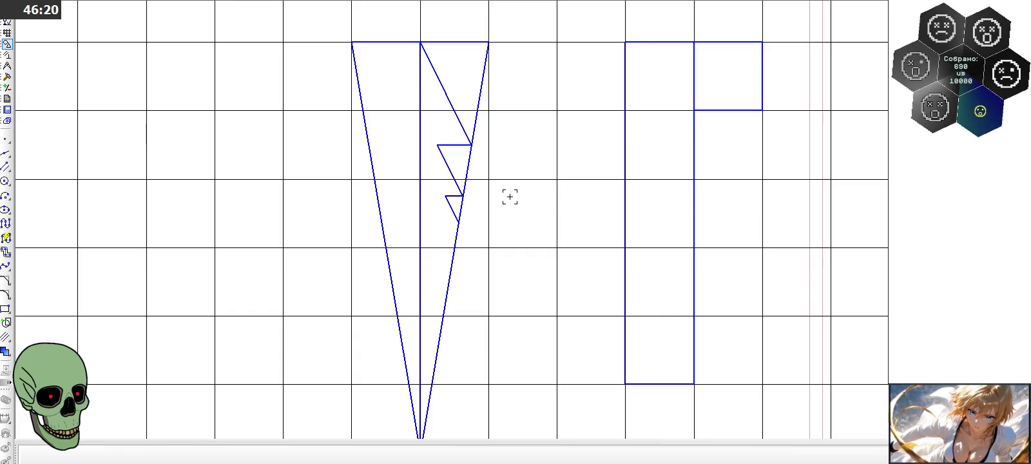
scroll(458, 59, "down", 2)
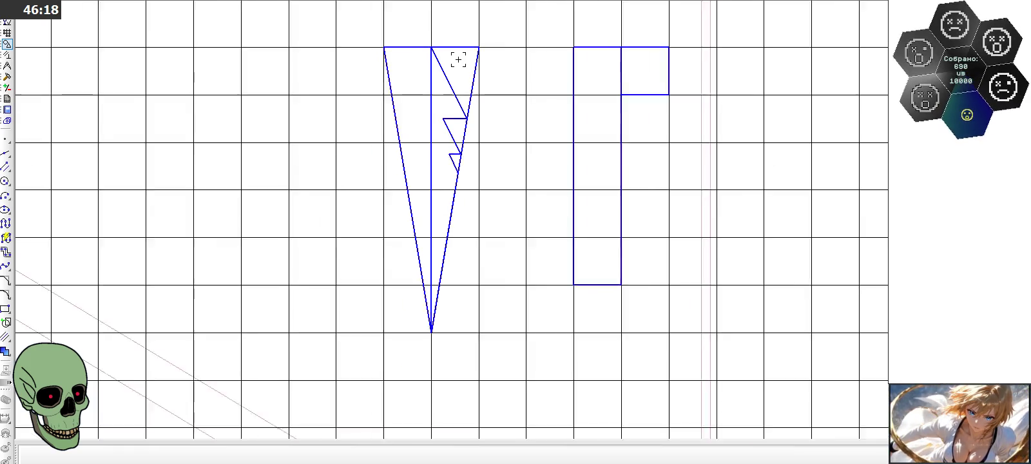
scroll(459, 59, "down", 1)
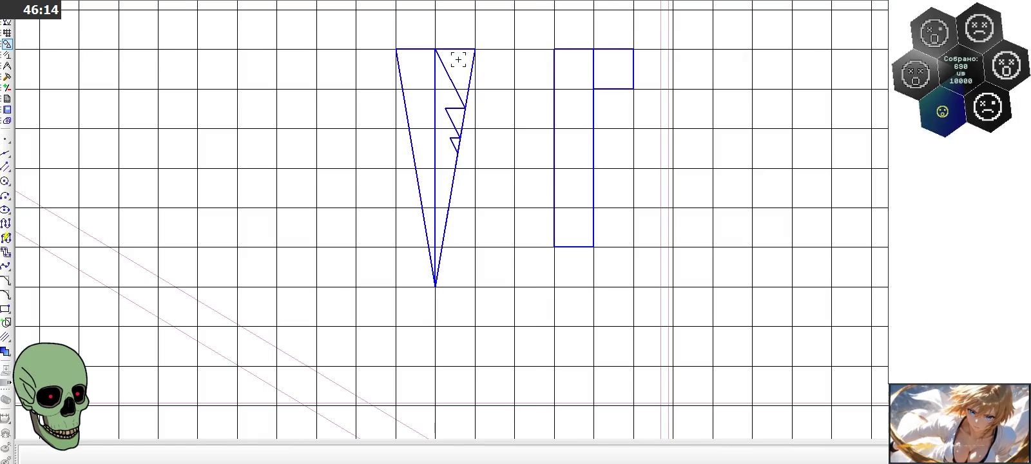
scroll(458, 59, "down", 3)
scroll(458, 59, "down", 2)
scroll(457, 278, "up", 4)
scroll(458, 279, "up", 3)
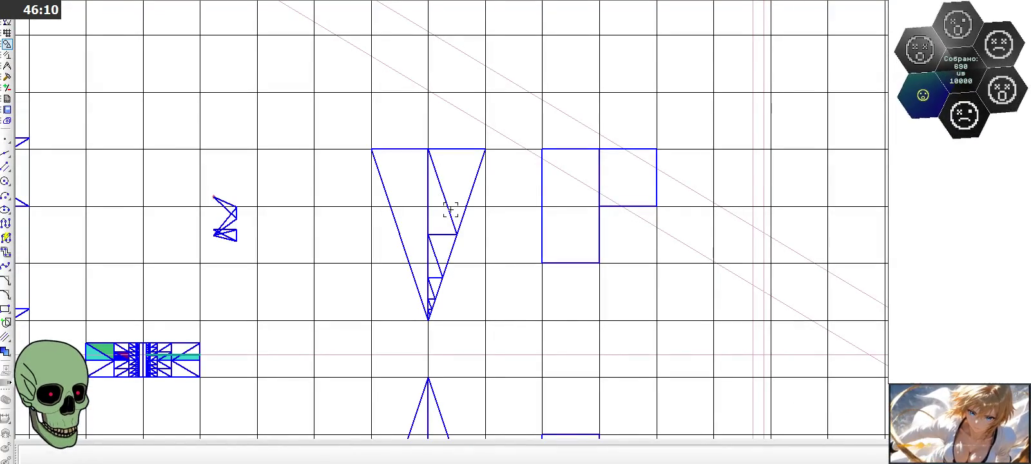
left_click(436, 173)
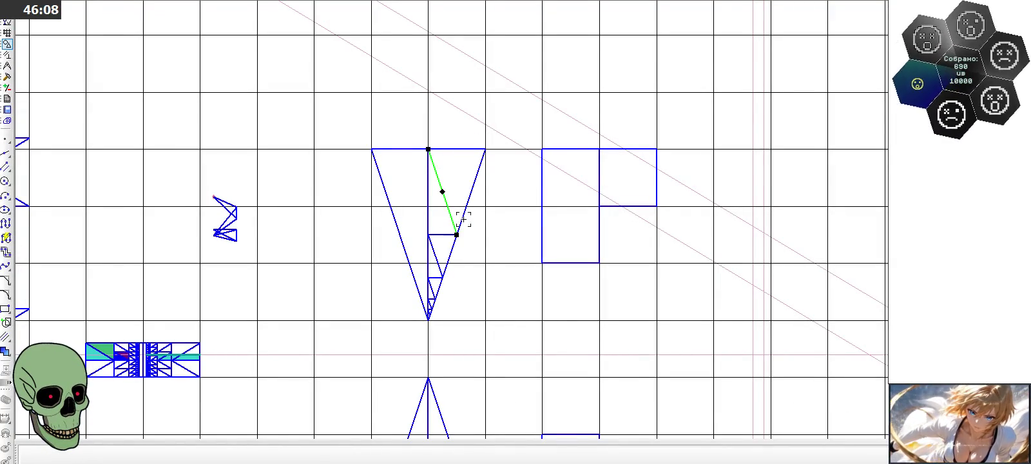
scroll(456, 269, "down", 6)
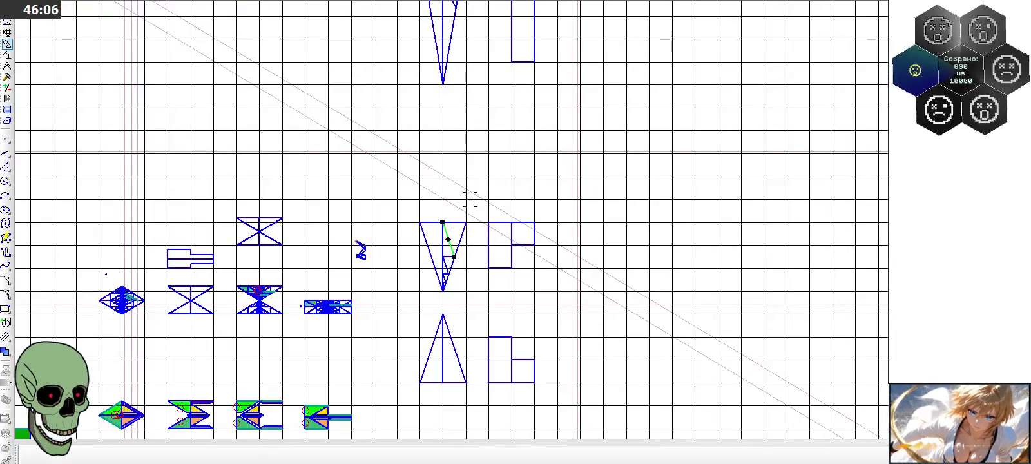
scroll(465, 35, "up", 6)
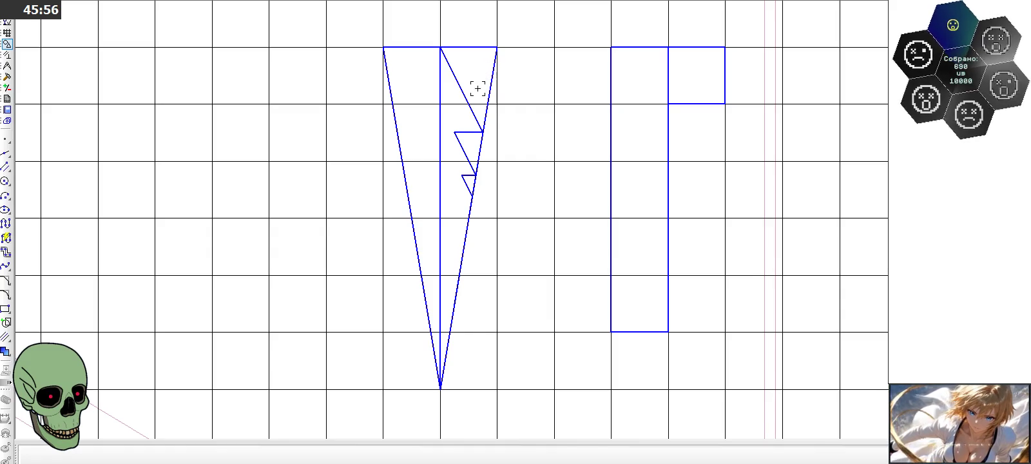
scroll(476, 93, "down", 3)
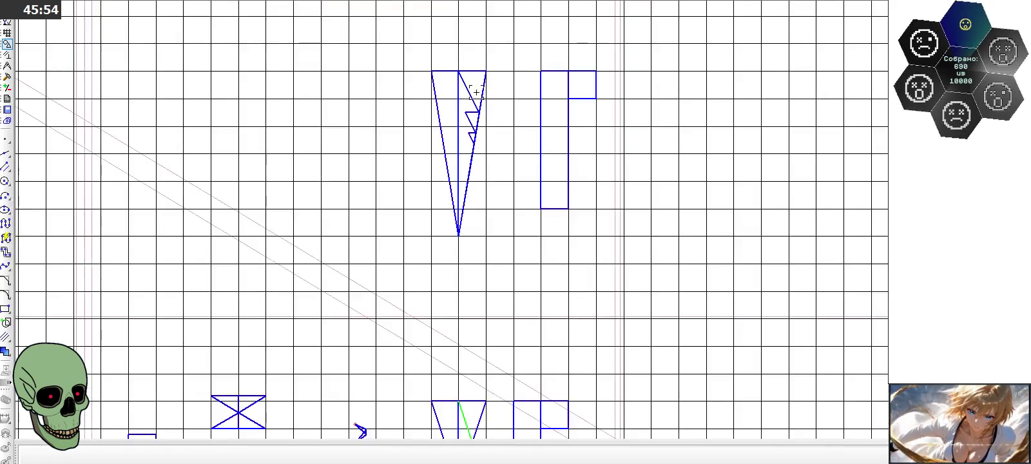
scroll(476, 92, "up", 3)
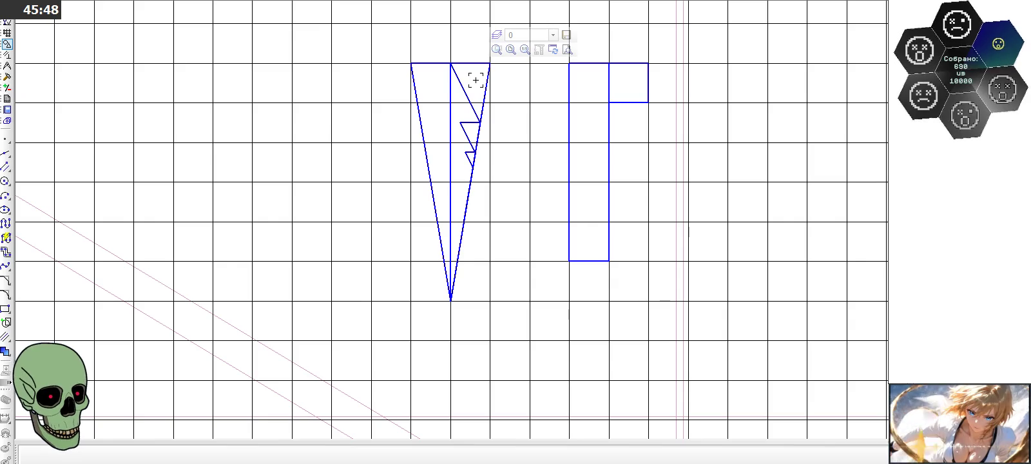
scroll(476, 80, "down", 3)
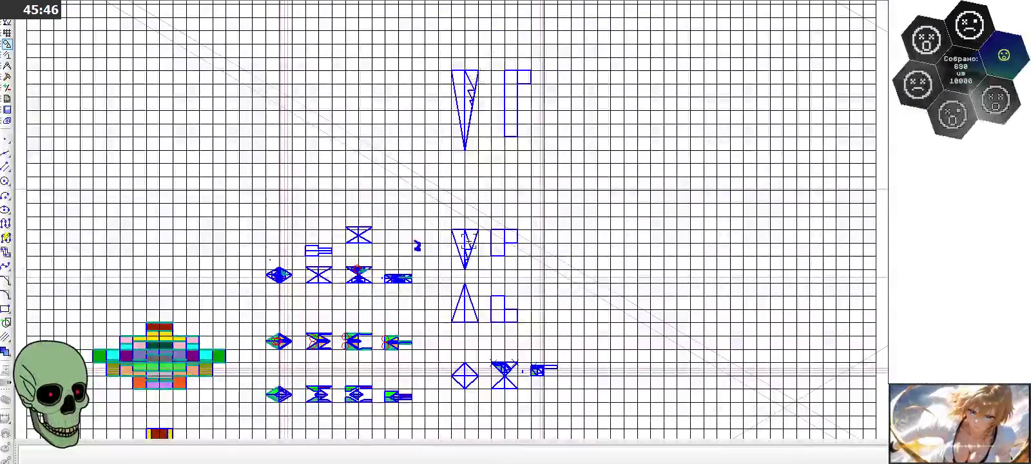
scroll(475, 257, "up", 2)
scroll(475, 257, "up", 2)
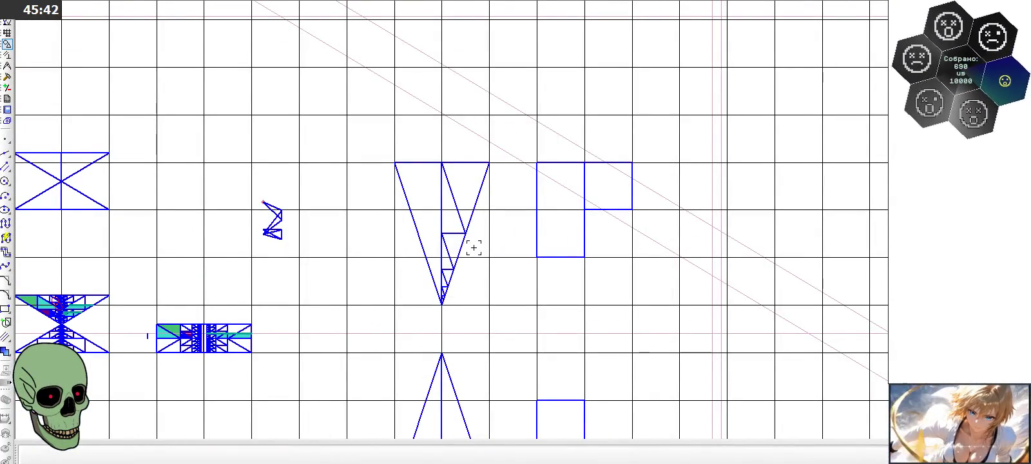
scroll(474, 247, "up", 2)
scroll(456, 252, "up", 1)
scroll(456, 252, "down", 2)
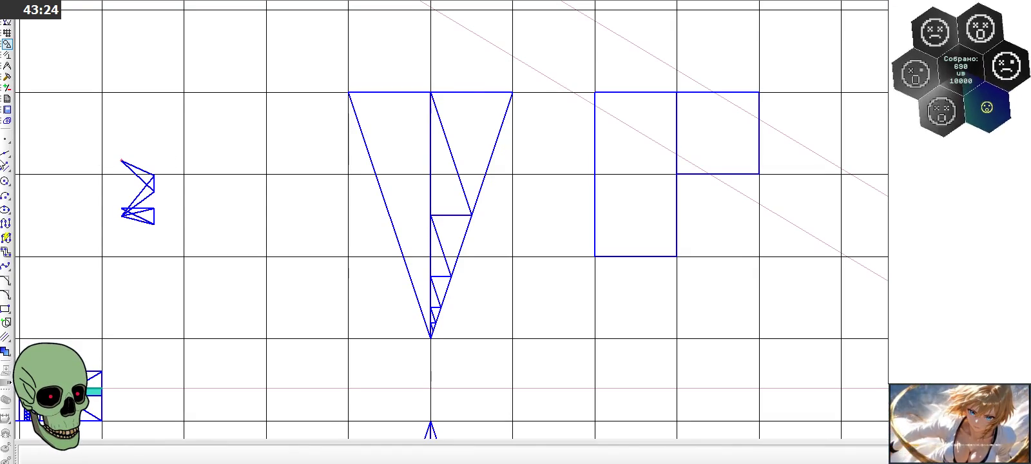
Step: Draw a horizontal line cutting off the triangle's upper-right wedge
left_click(6, 166)
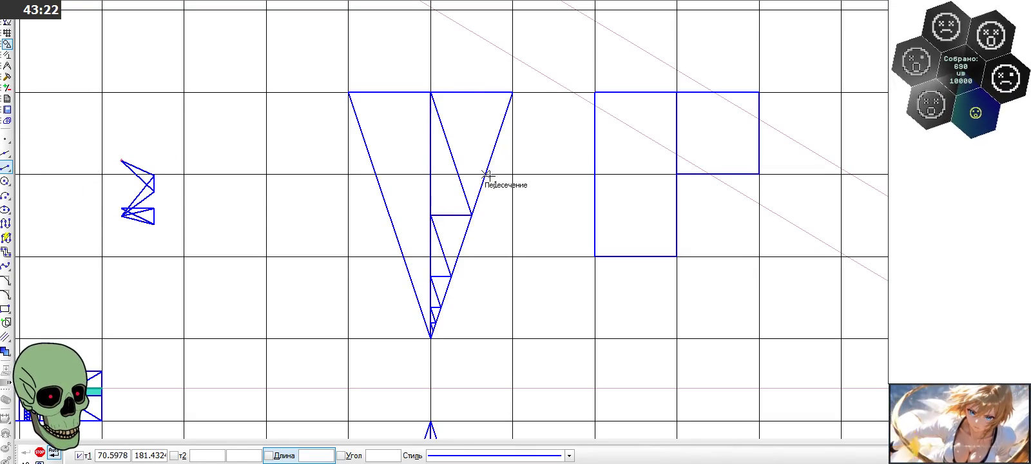
left_click(458, 174)
left_click(485, 174)
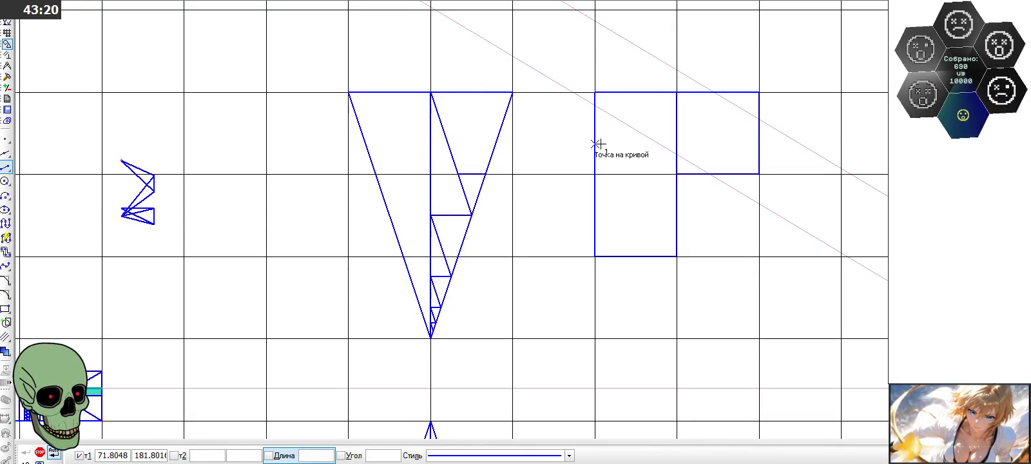
key("Escape")
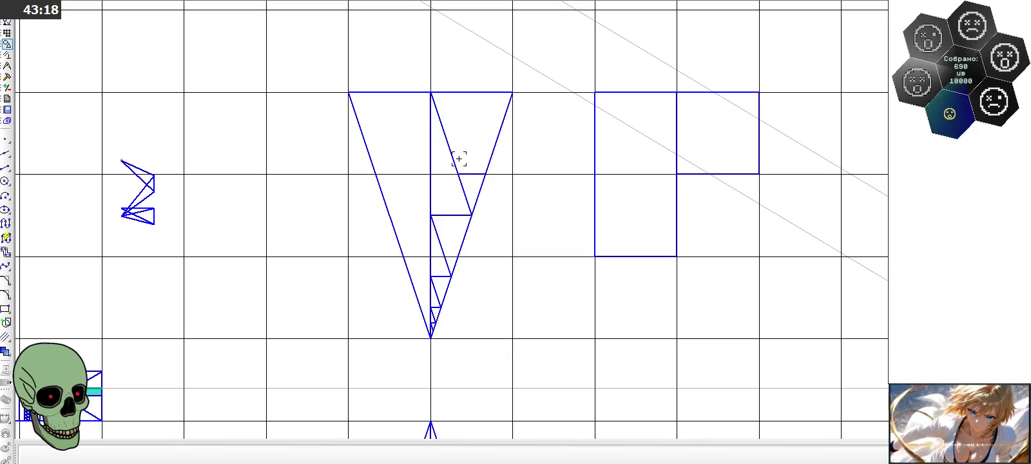
Step: Copy the wedge's three lines into the square, aligned at its top-right corner
left_click(459, 158)
left_click(488, 158, "shift")
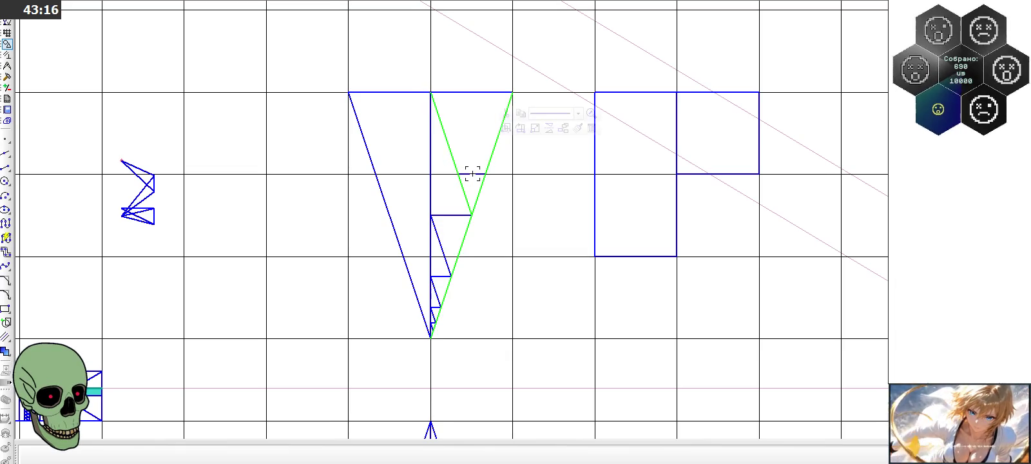
left_click(476, 174, "shift")
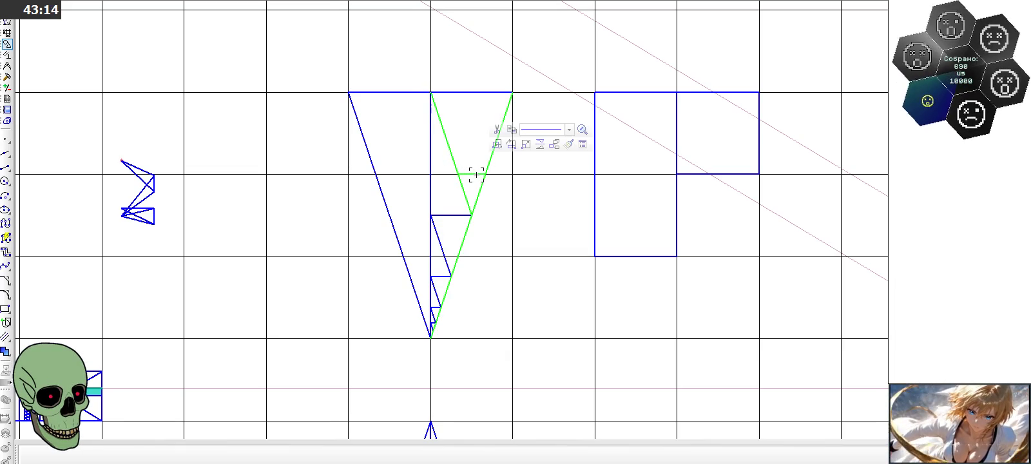
key("ctrl+c")
left_click(512, 92)
key("ctrl+v")
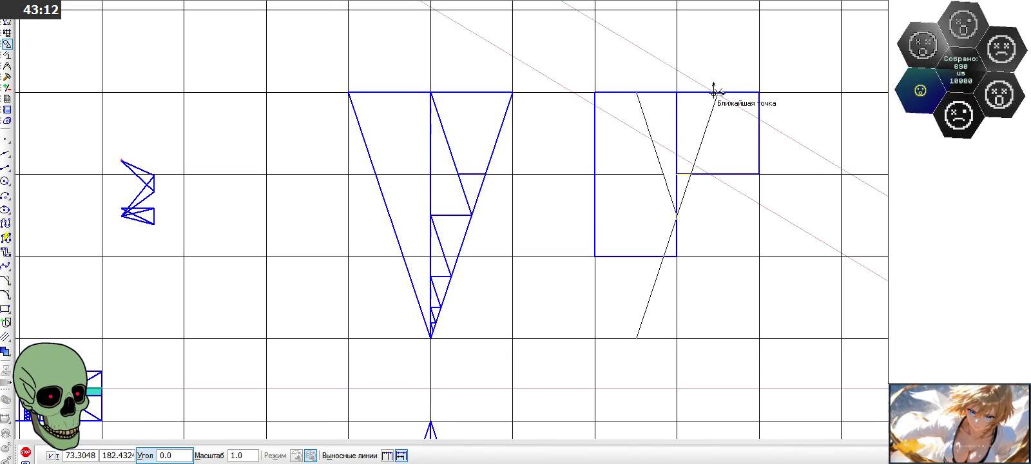
left_click(760, 93)
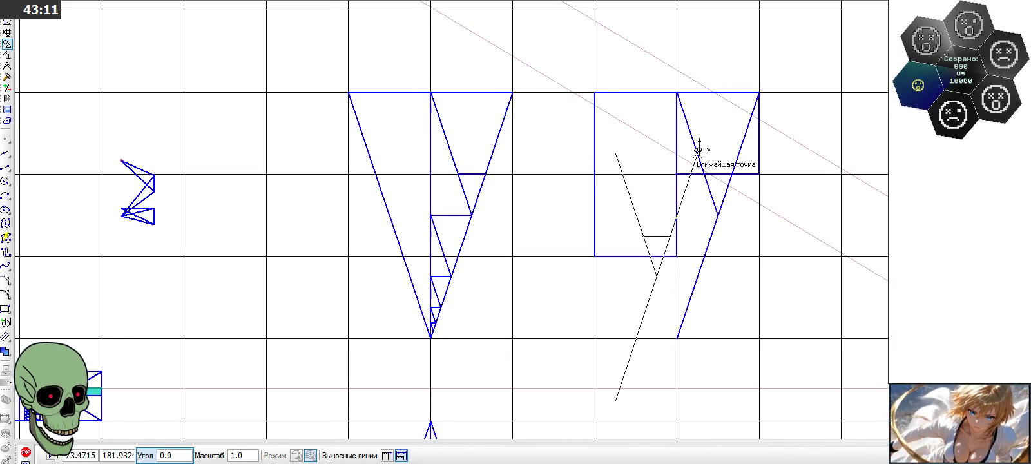
Step: Trim the pasted lines hanging below the square's bottom edge
left_click(6, 76)
left_click(6, 223)
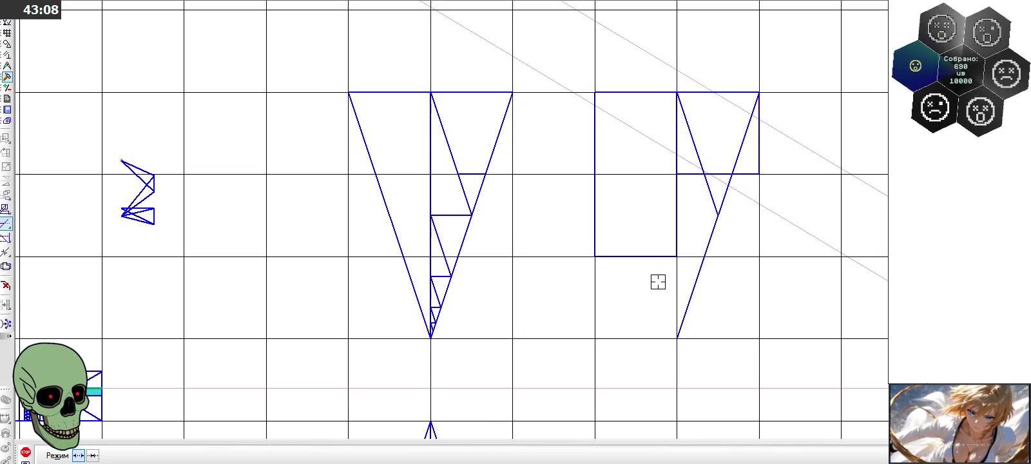
left_click(701, 277)
left_click(714, 207)
left_click(723, 209)
scroll(643, 160, "down", 1)
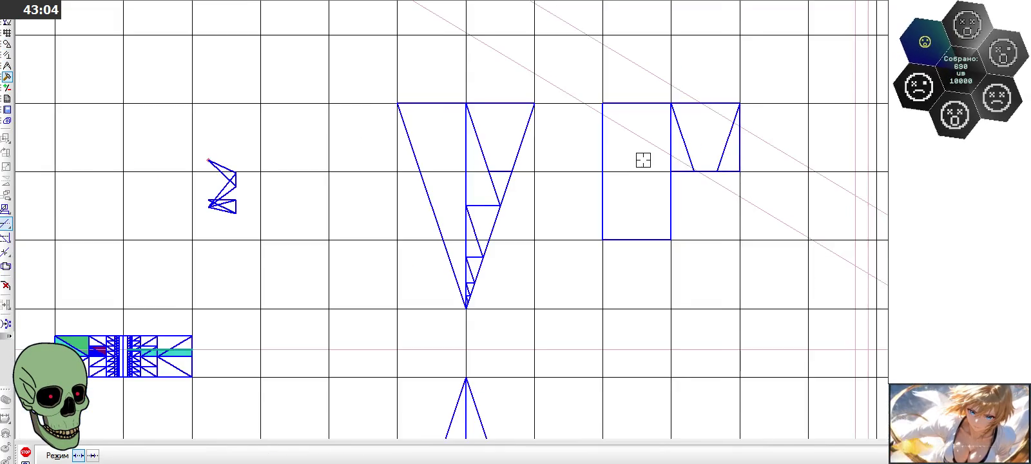
Step: End Trim Curve with the stepped triangle and the square's trapezoid left intact
scroll(643, 160, "down", 1)
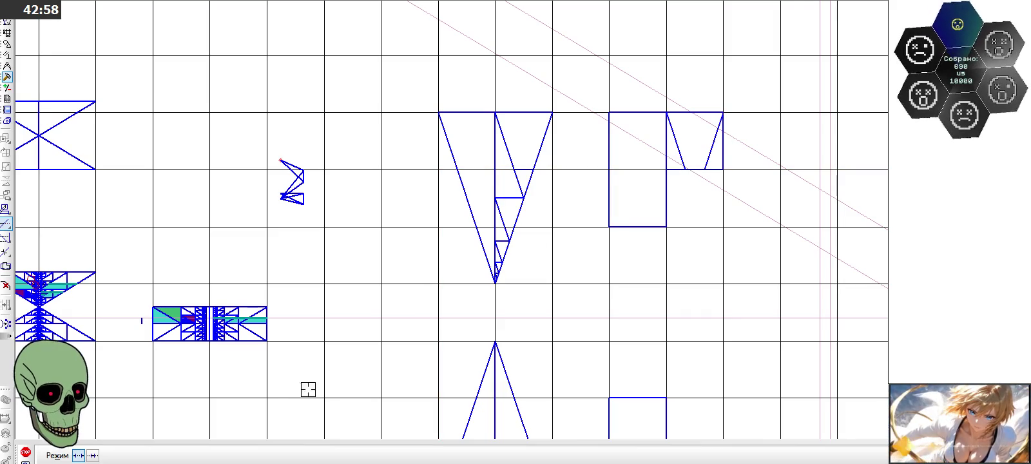
left_click(26, 451)
scroll(657, 174, "up", 1)
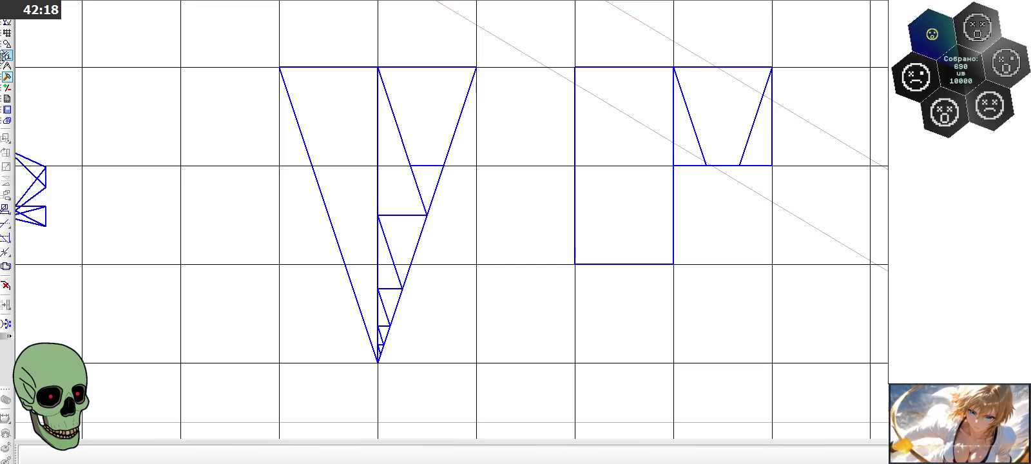
Step: Place a horizontal auxiliary line across the right figure's square
left_click(7, 44)
left_click(5, 167)
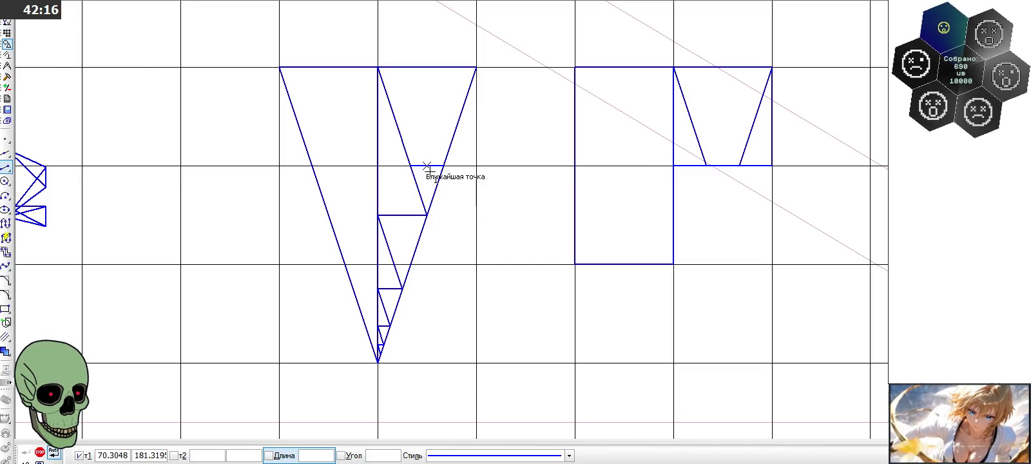
left_click(426, 166)
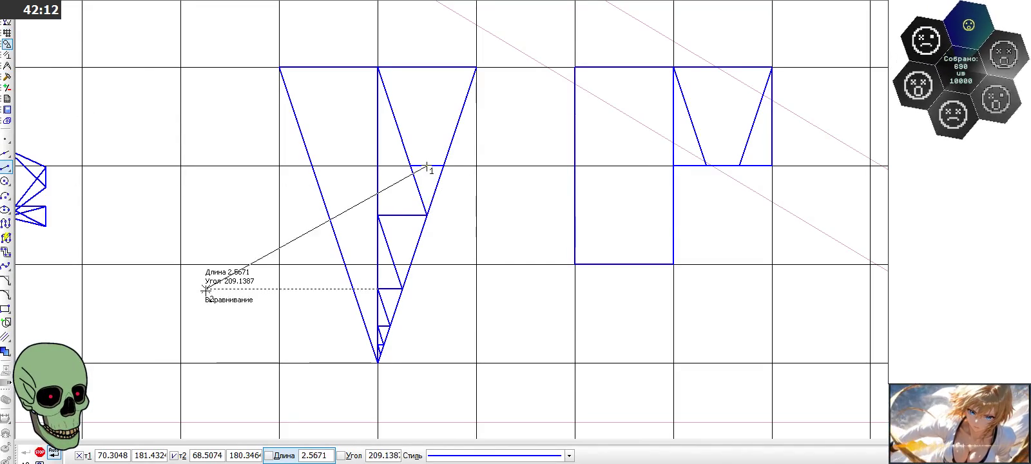
left_click(40, 452)
left_click(6, 153)
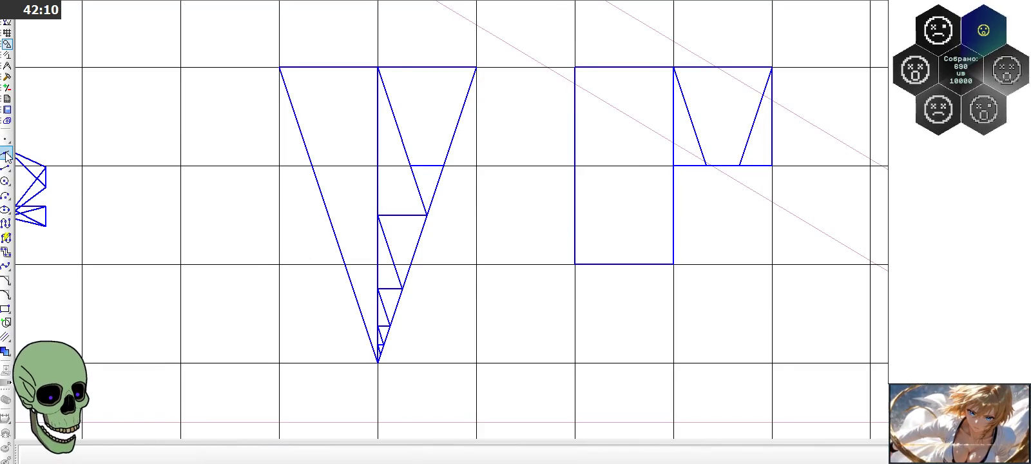
left_click(773, 116)
left_click(772, 116)
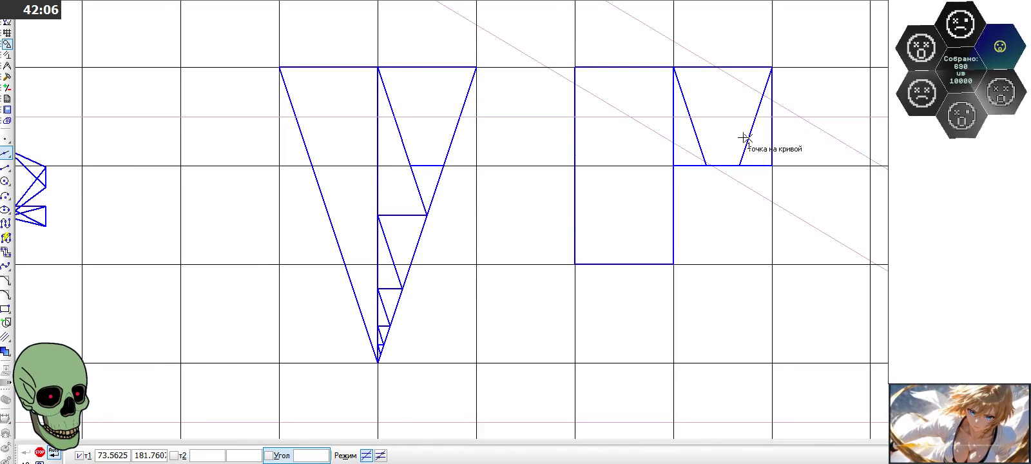
Step: Add short horizontal cuts on both sides of the square's trapezoid and a vertical cut in the triangle
left_click(5, 166)
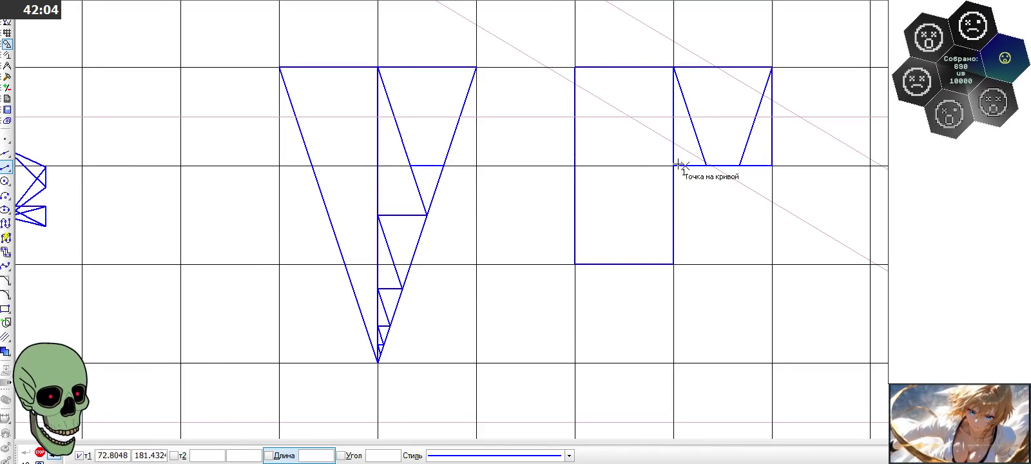
left_click(691, 117)
left_click(674, 116)
left_click(755, 116)
left_click(772, 117)
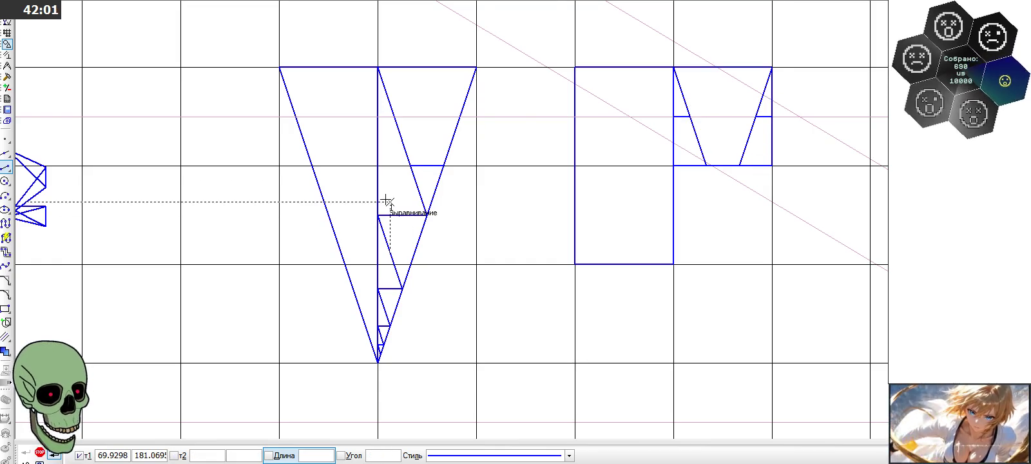
left_click(427, 167)
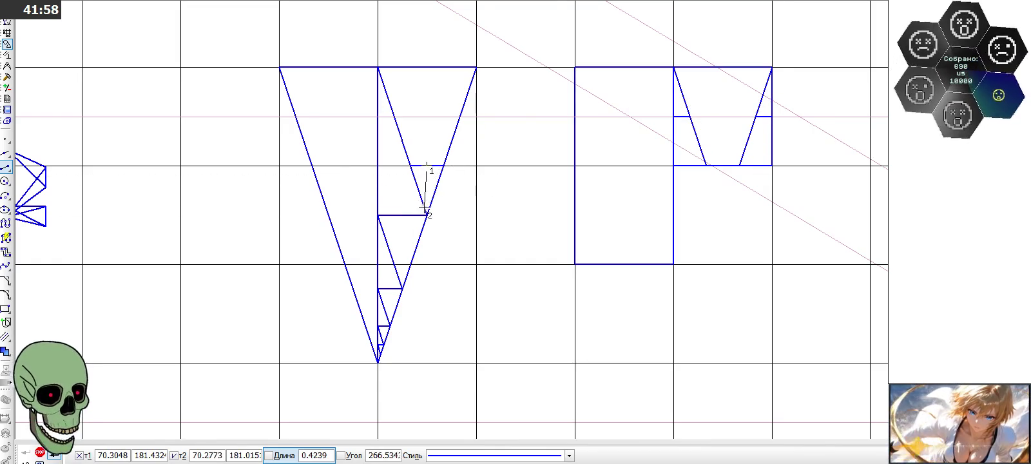
left_click(426, 215)
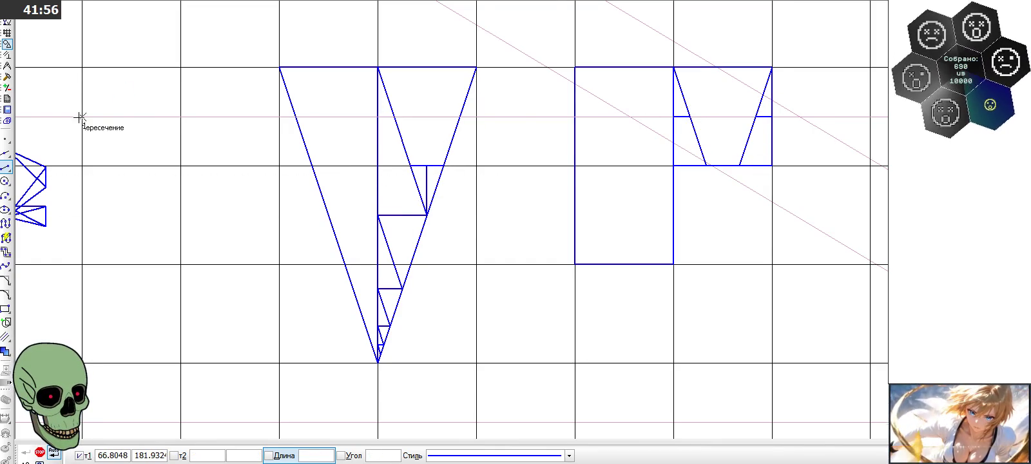
Step: Fill the trapezoids in both figures yellow
left_click(5, 352)
left_click(439, 113)
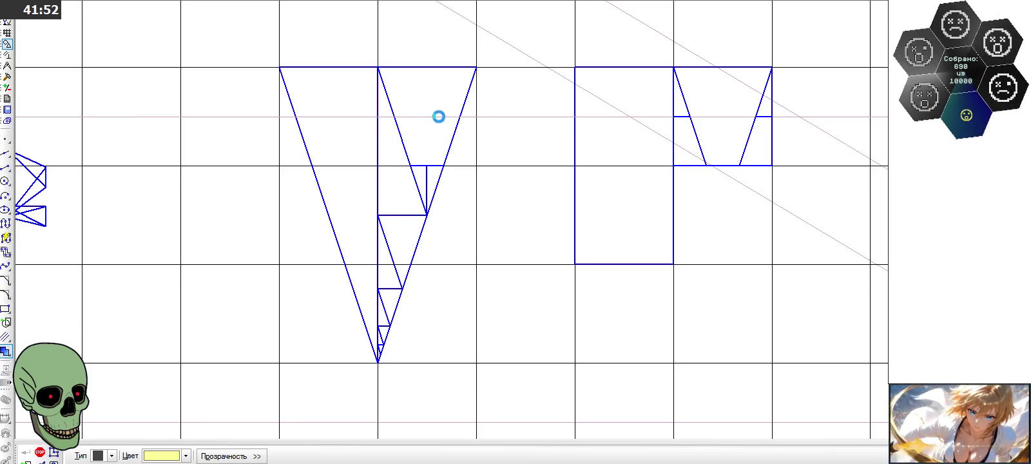
left_click(702, 107)
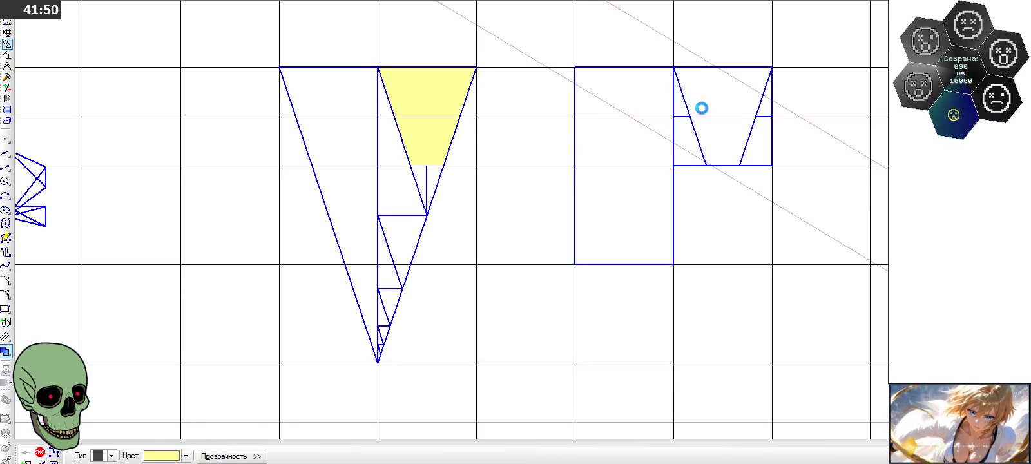
Step: Fill the small triangles beside each trapezoid bright green
left_click(186, 456)
left_click(183, 411)
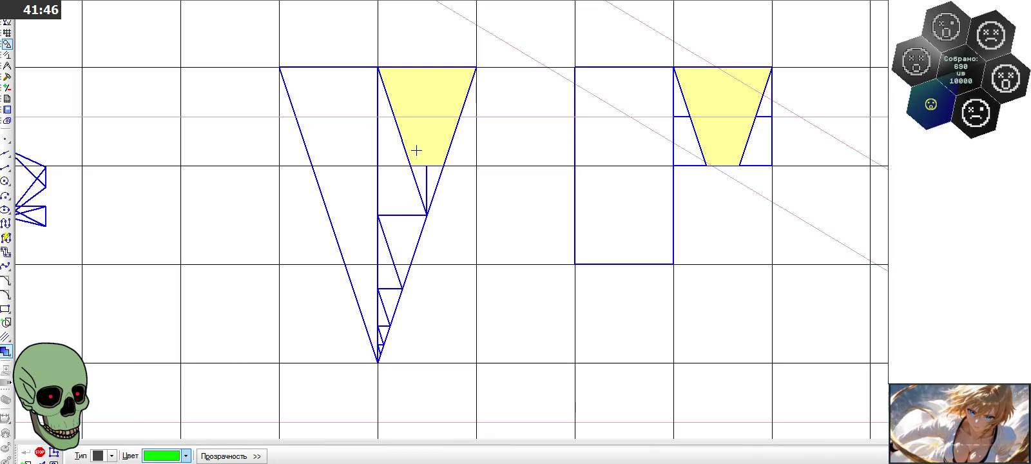
left_click(418, 180)
left_click(685, 111)
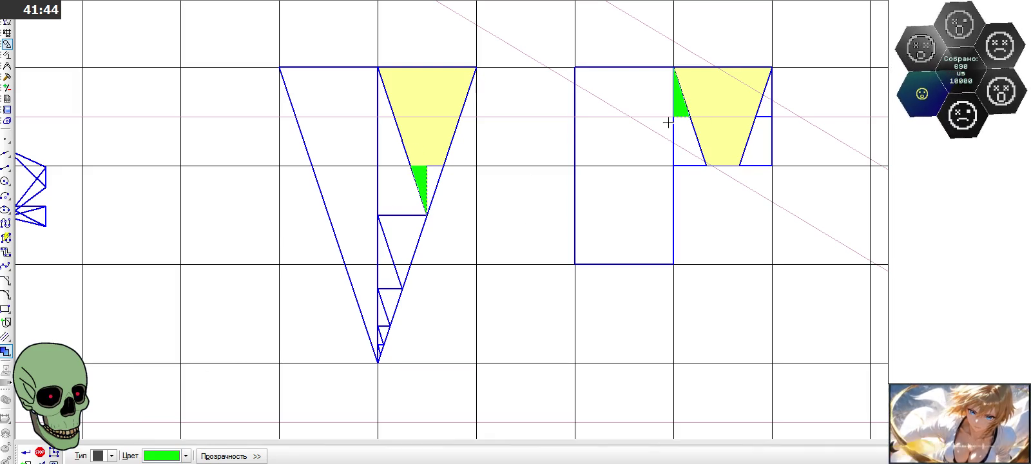
Step: Fill the neighbouring small triangles in both figures cyan
left_click(186, 456)
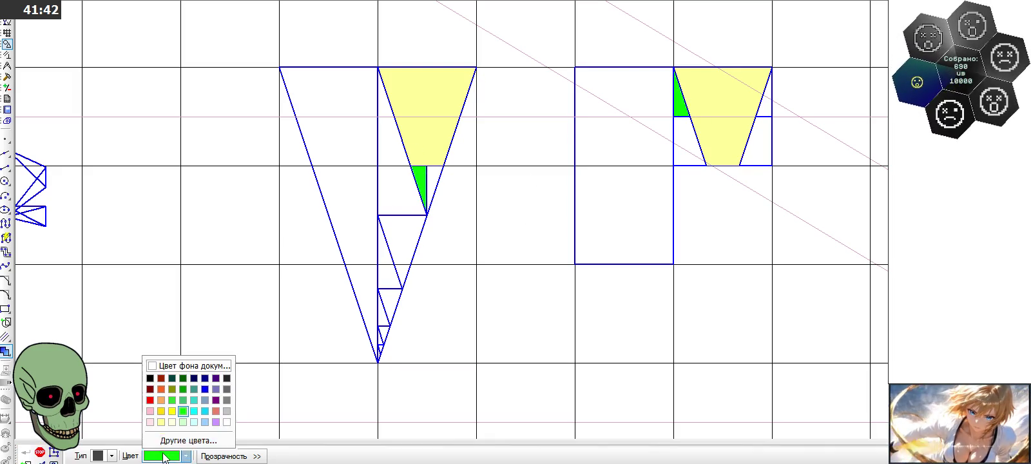
left_click(207, 412)
left_click(433, 174)
left_click(766, 107)
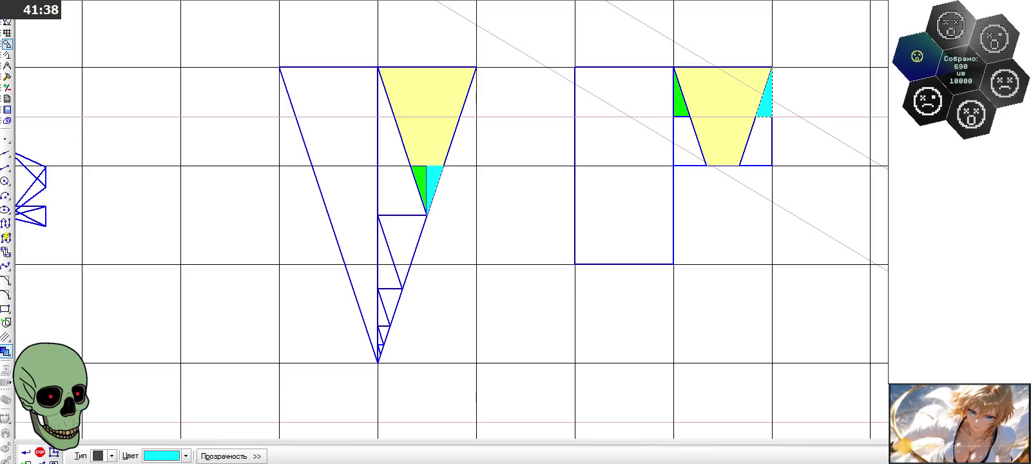
left_click(27, 455)
scroll(417, 101, "down", 1)
scroll(422, 102, "down", 1)
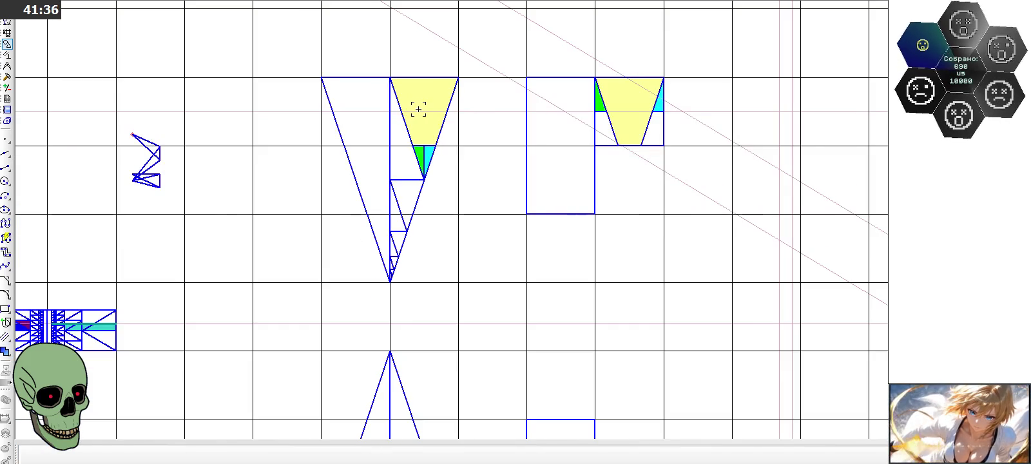
Step: Draw a vertical segment through the triangle's lower stair pieces
scroll(455, 97, "up", 2)
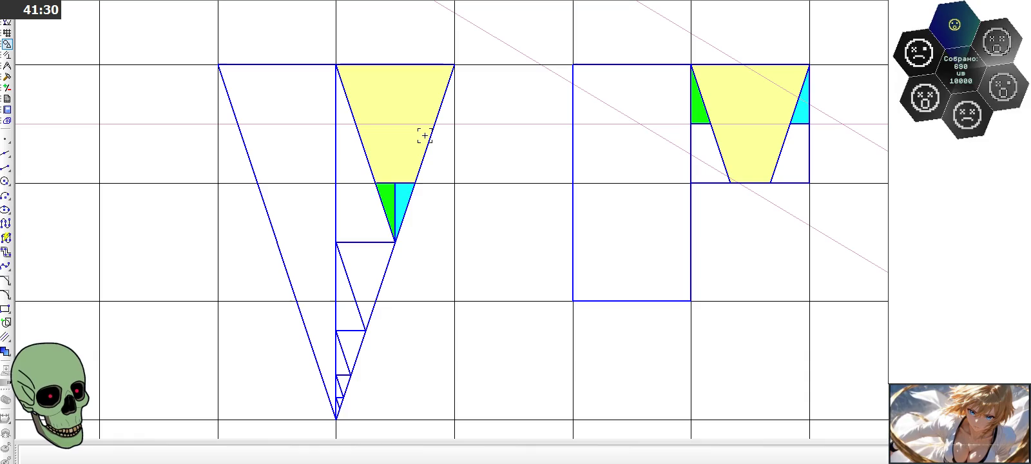
left_click(6, 166)
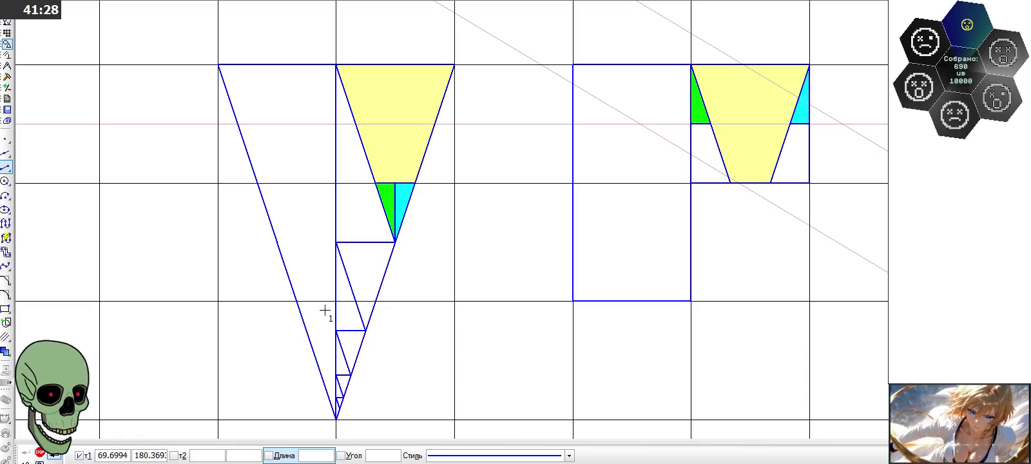
left_click(366, 331)
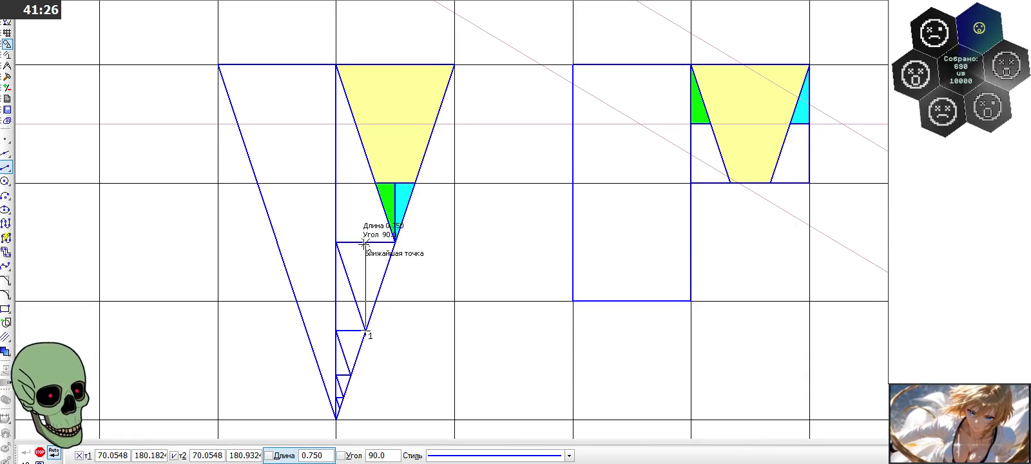
left_click(365, 242)
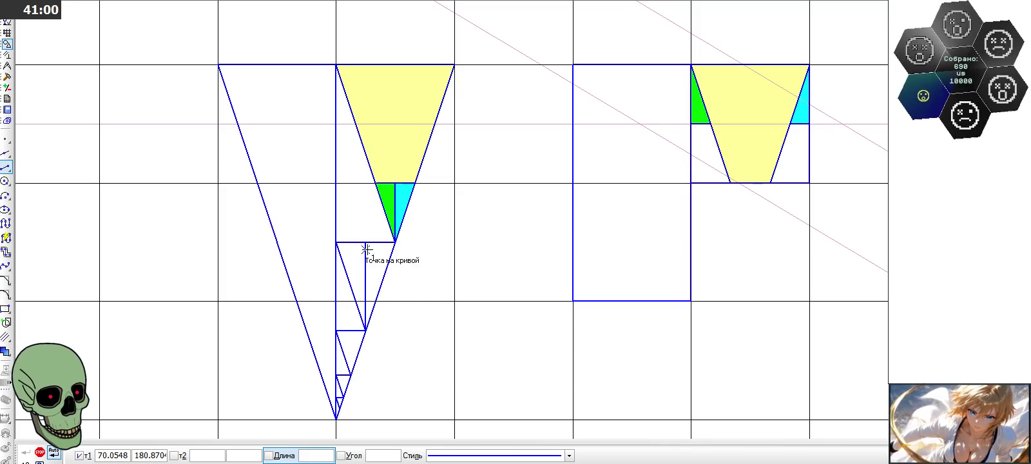
left_click(329, 62)
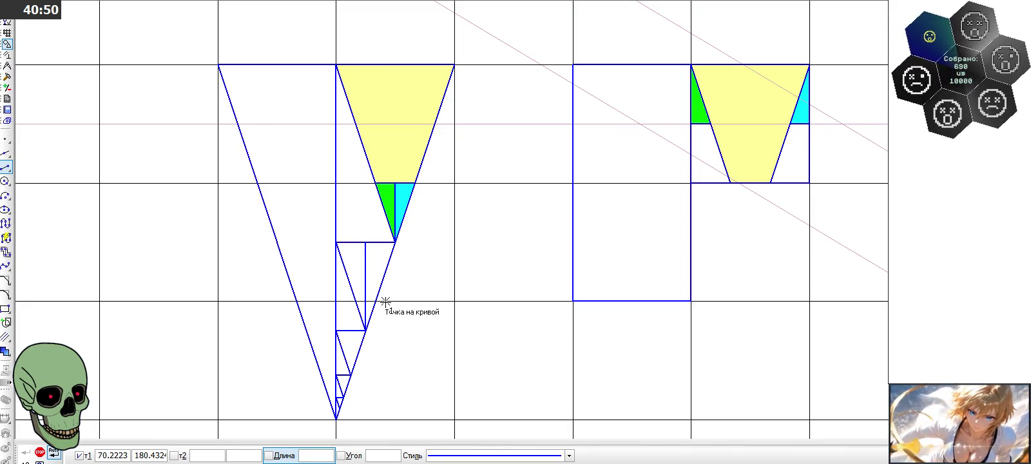
Step: Add a short horizontal segment at the triangle's edge and discard the unwanted extra segment
left_click(376, 302)
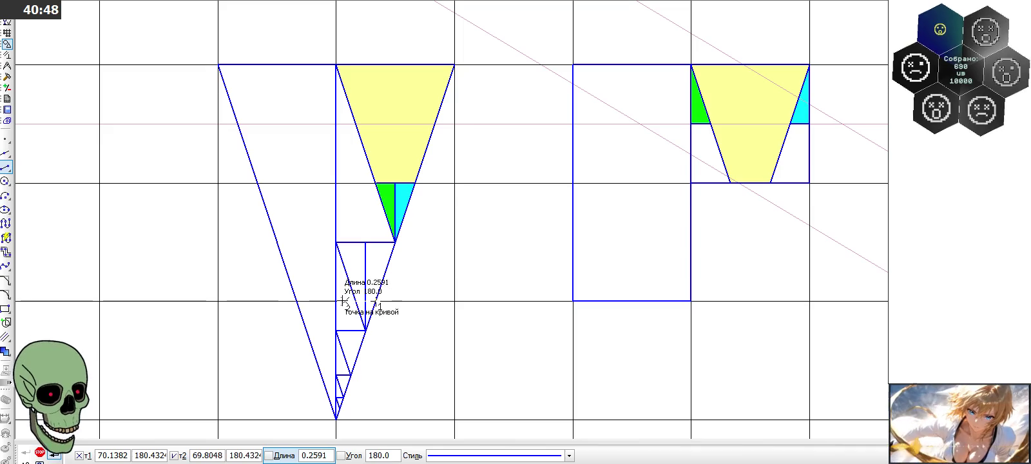
left_click(356, 301)
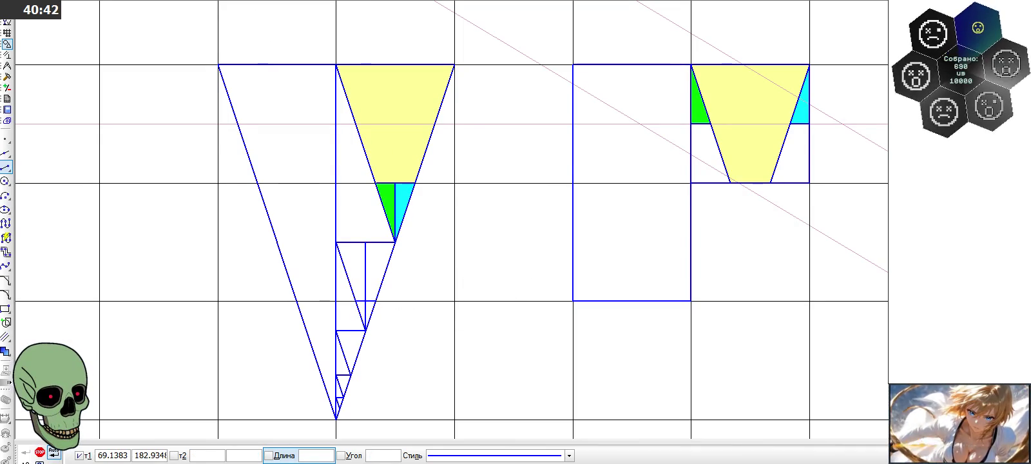
left_click(365, 301)
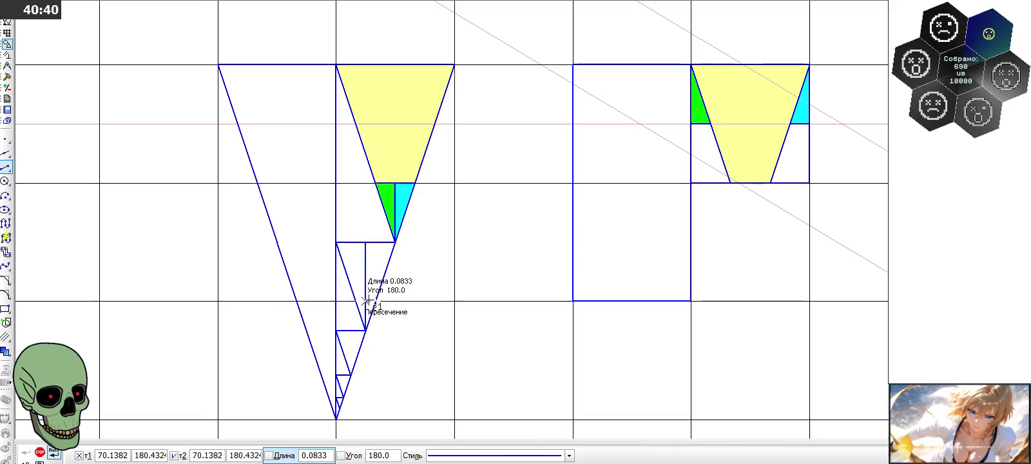
key("Escape")
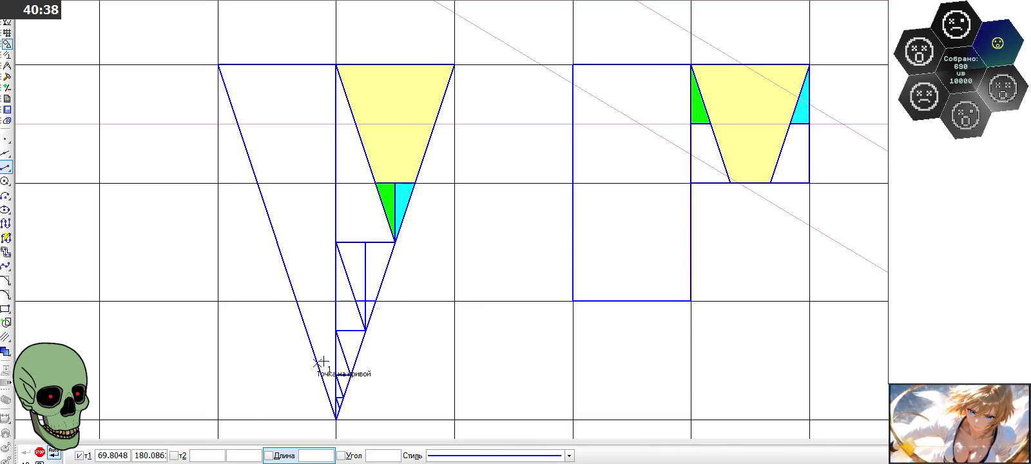
left_click(105, 455)
left_click(40, 452)
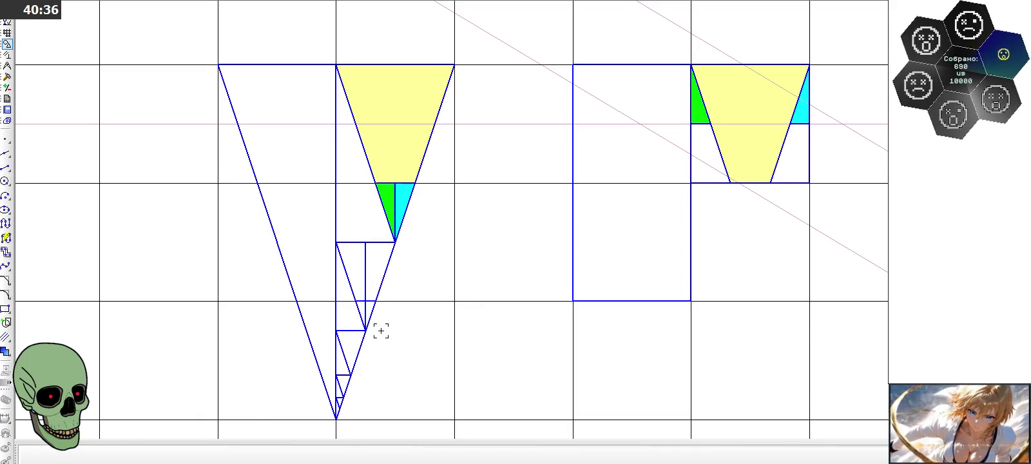
key("ctrl+c")
left_click(366, 301)
key("ctrl+v")
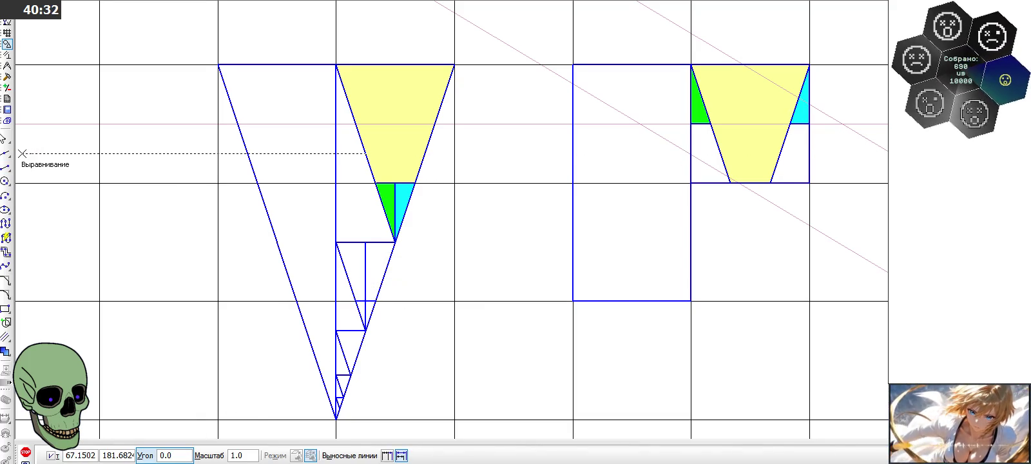
Step: Draw a vertical segment at -90° from the cyan piece down to the square's bottom edge
left_click(6, 166)
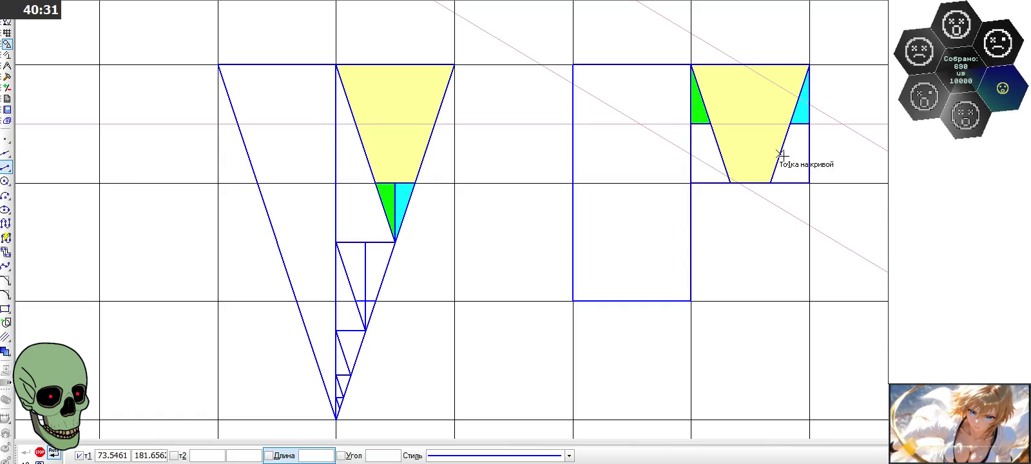
left_click(800, 124)
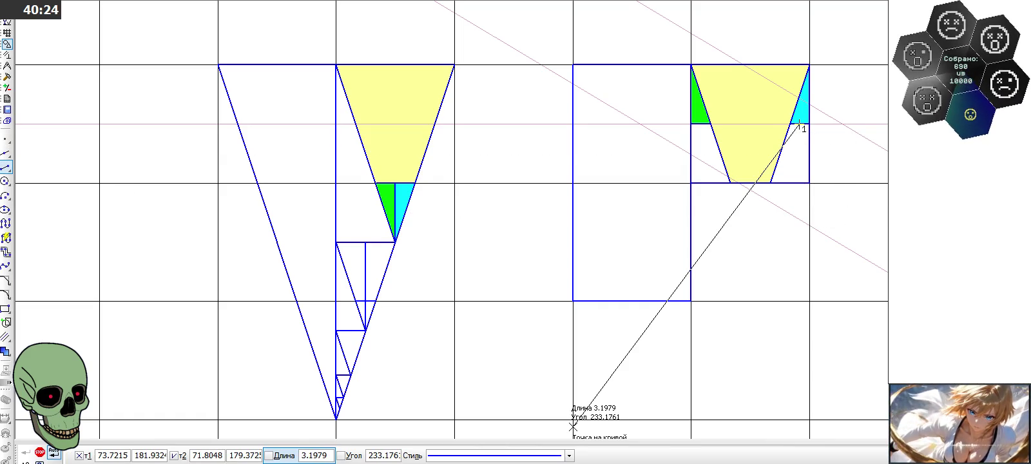
left_click(385, 457)
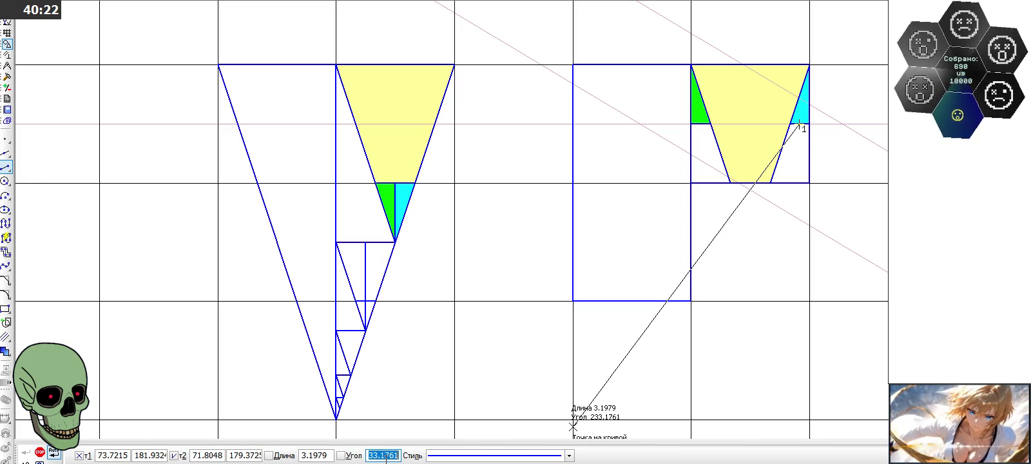
type("-90")
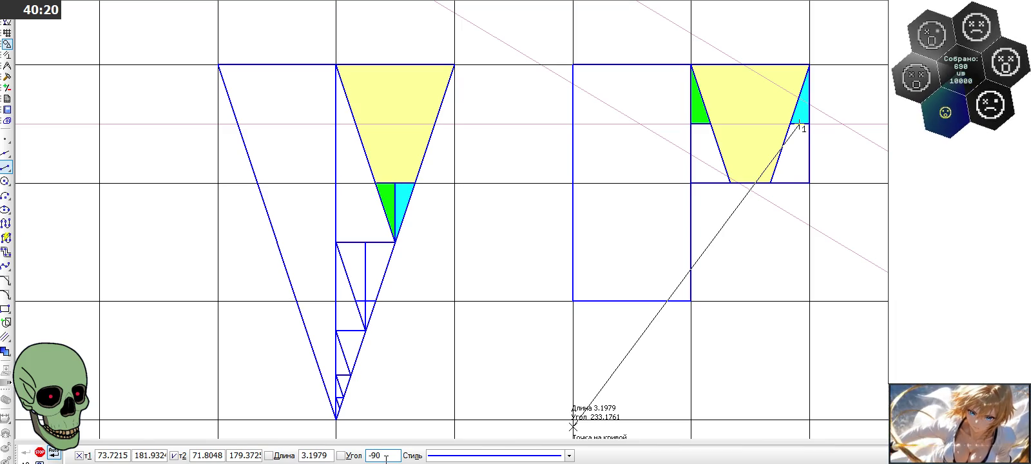
key("Return")
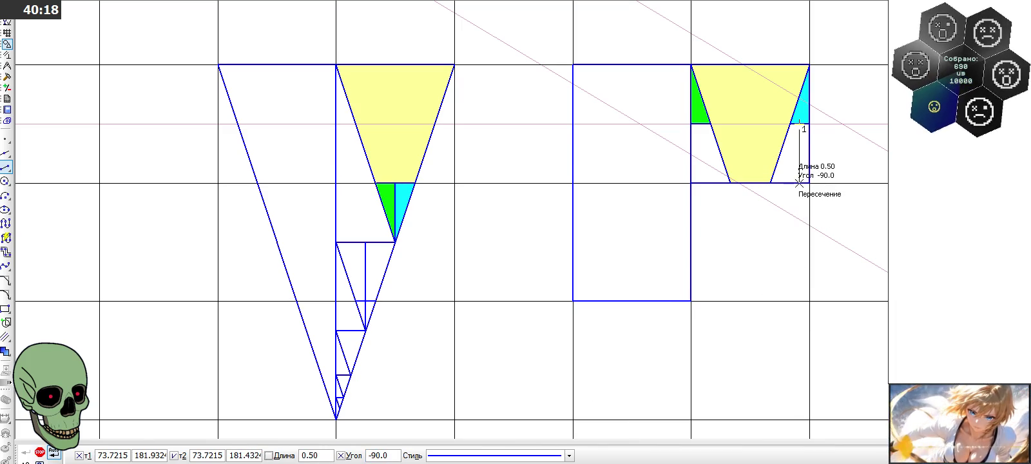
left_click(799, 183)
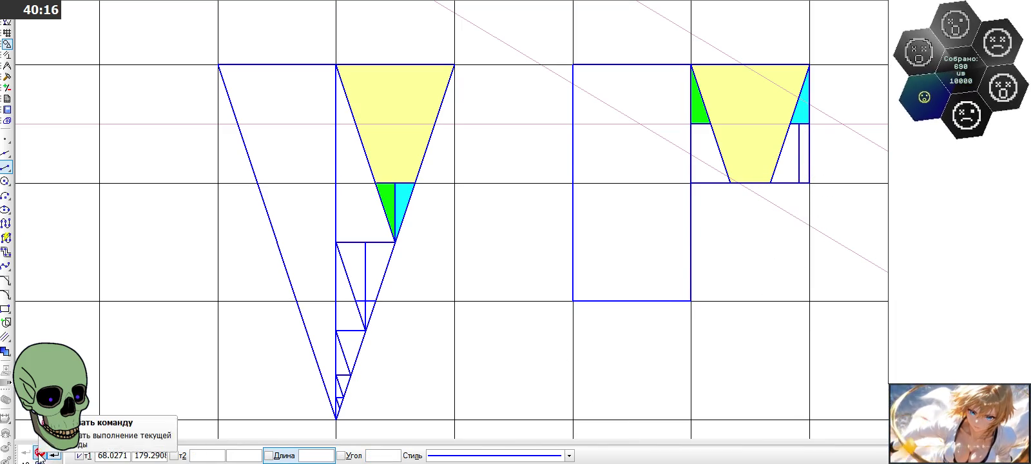
left_click(39, 452)
Step: Draw the vertical divider beneath the green triangle in the right figure
left_click(800, 153)
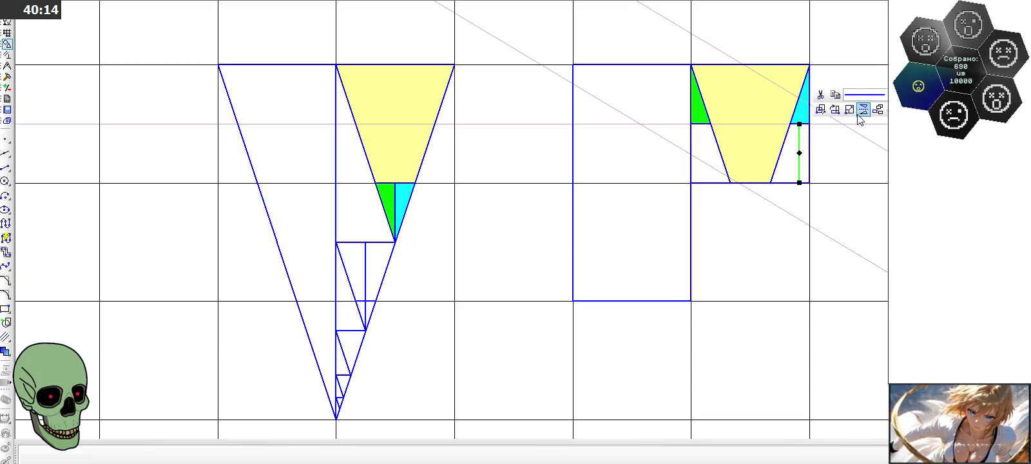
left_click(863, 109)
left_click(751, 183)
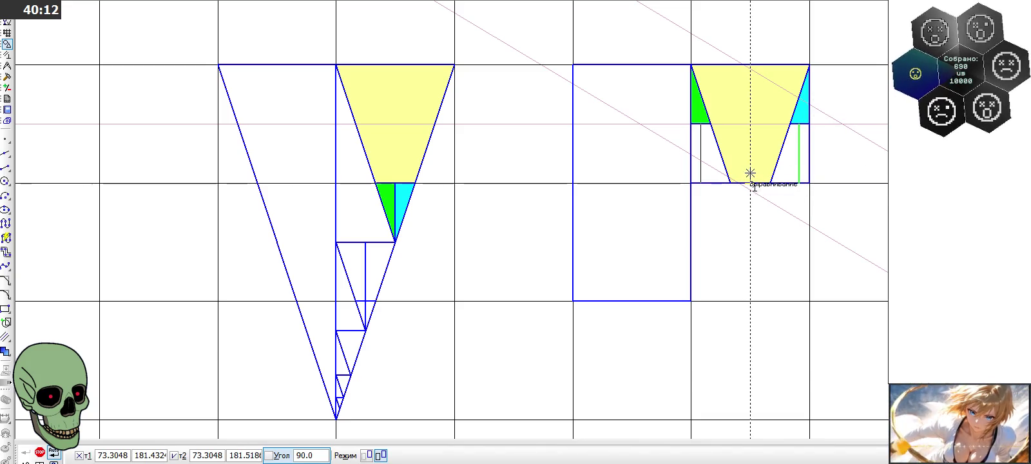
key("Escape")
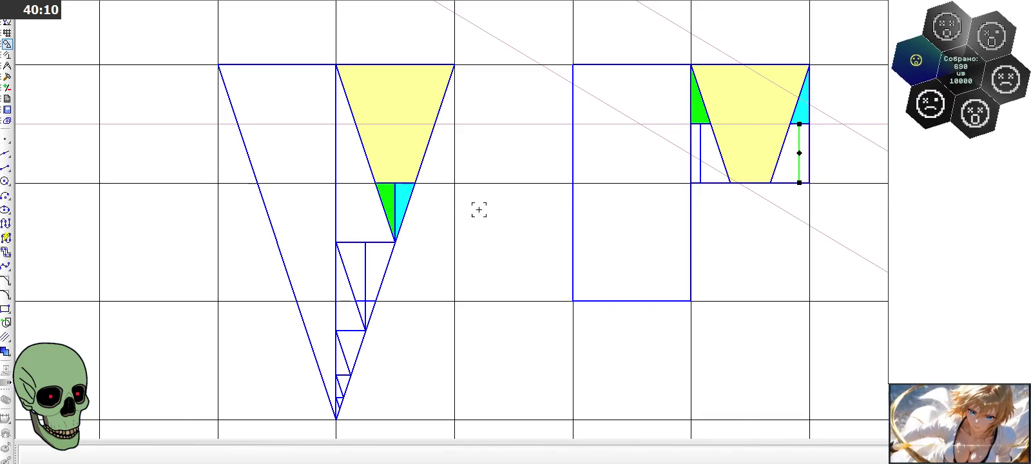
left_click(5, 351)
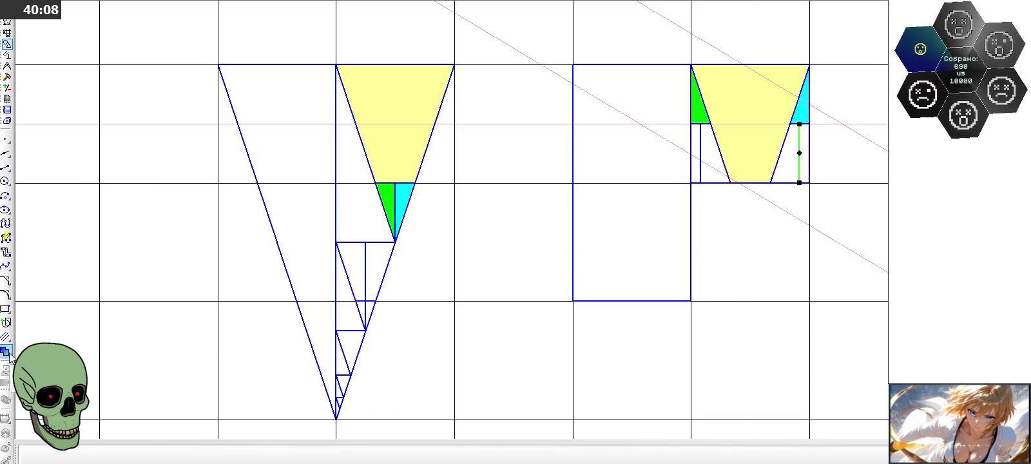
Step: Fill the matching stair-step pieces in both figures turquoise
left_click(516, 255)
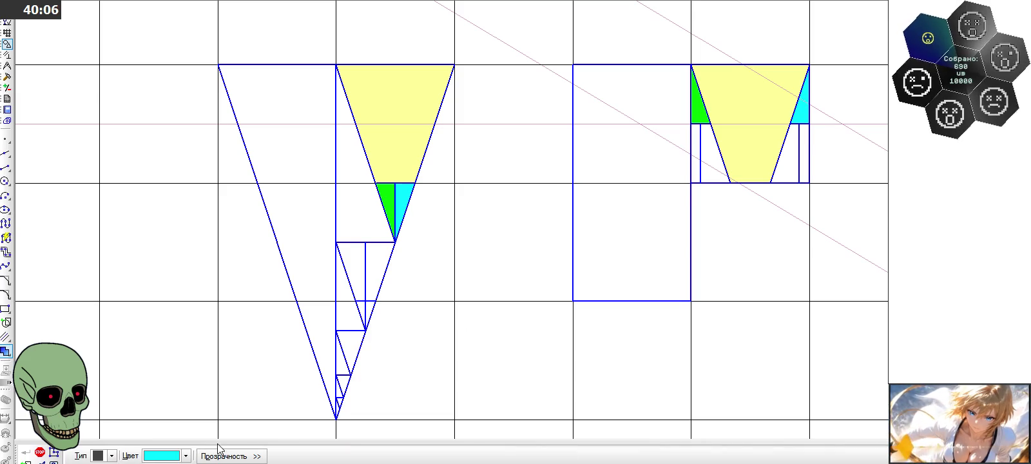
left_click(181, 457)
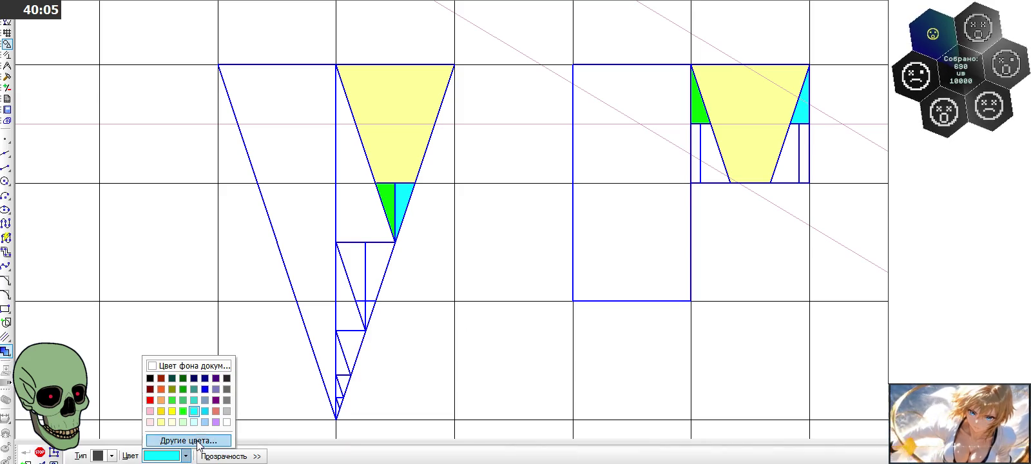
left_click(194, 401)
left_click(362, 250)
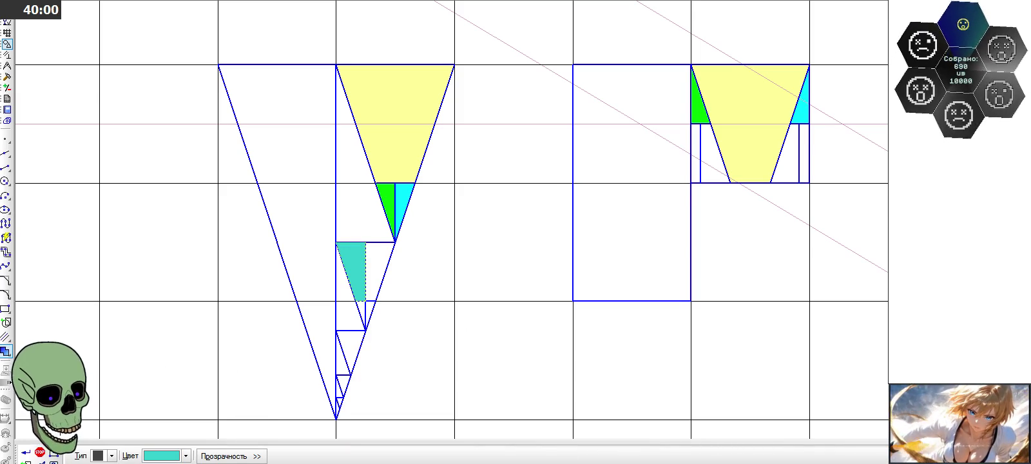
left_click(707, 147)
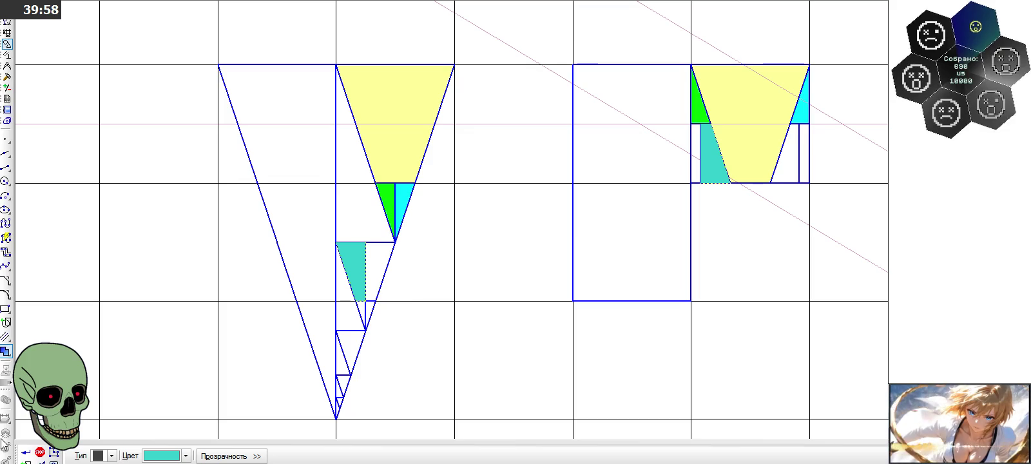
Step: Fill the adjacent matching strips in both figures purple
left_click(157, 455)
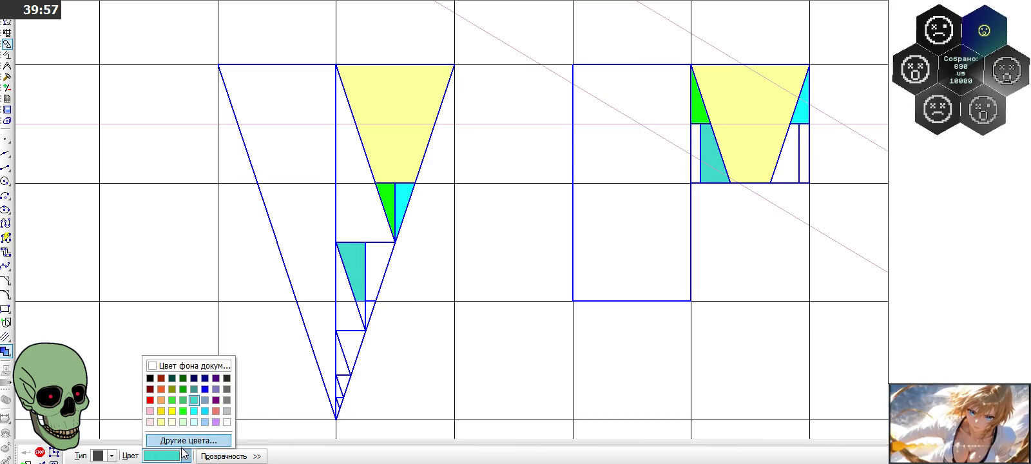
left_click(217, 406)
left_click(374, 269)
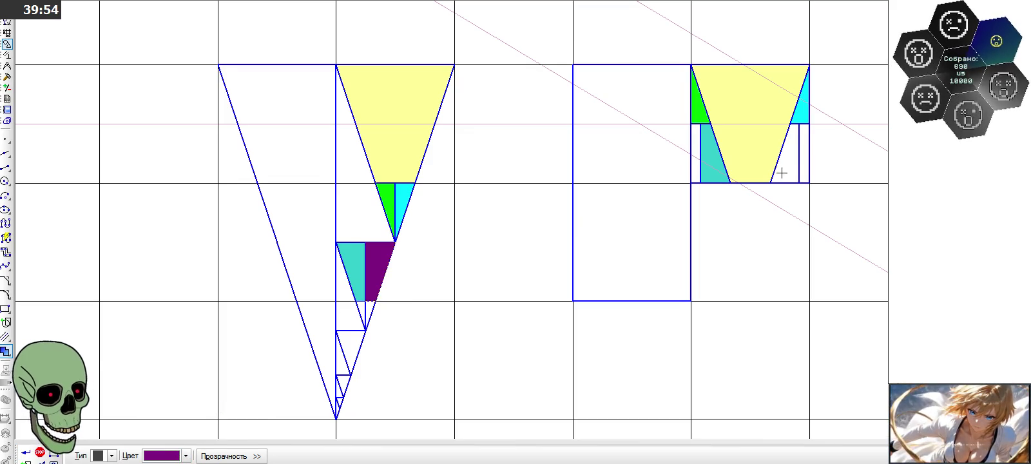
left_click(789, 161)
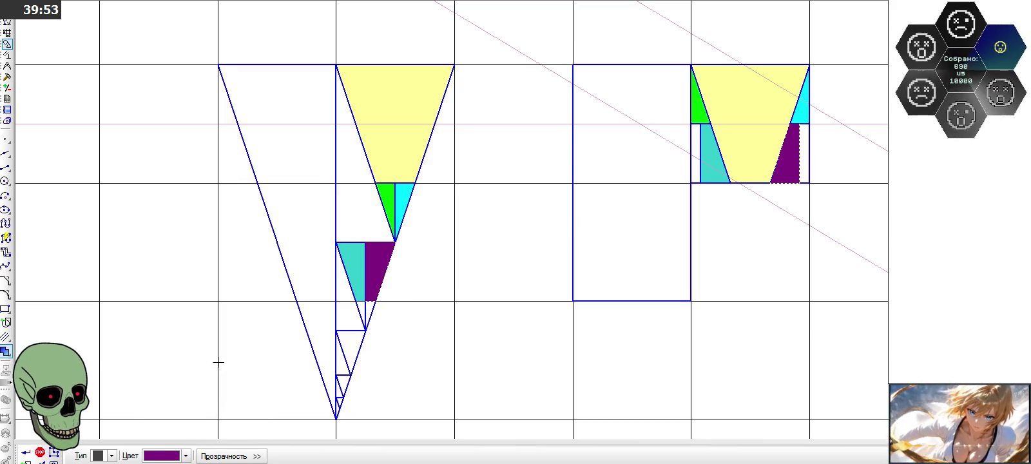
left_click(40, 452)
scroll(447, 221, "down", 1)
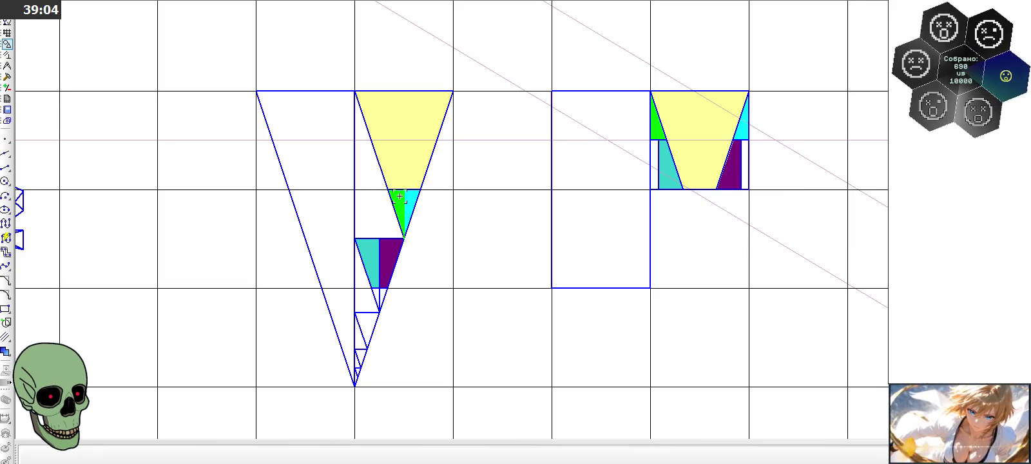
Step: Delete the green and cyan triangle fills
left_click(398, 196)
scroll(398, 196, "up", 2)
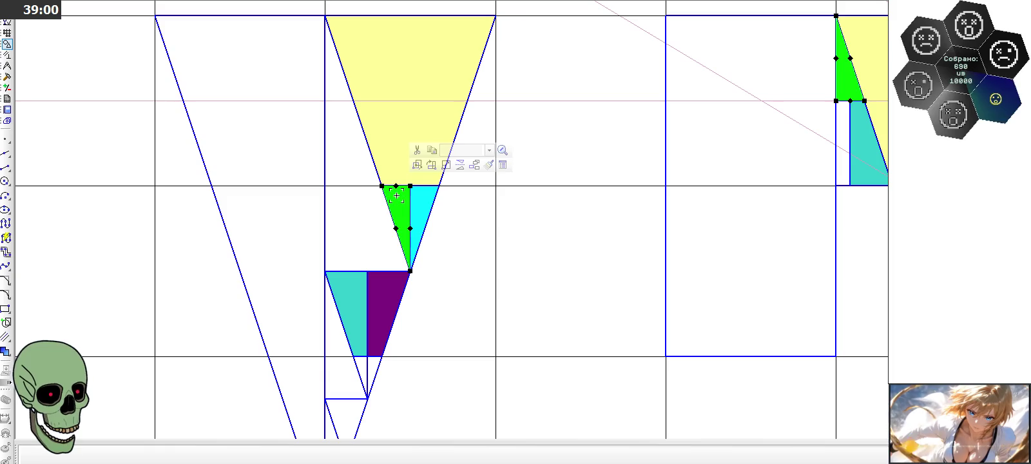
key("Delete")
left_click(423, 194)
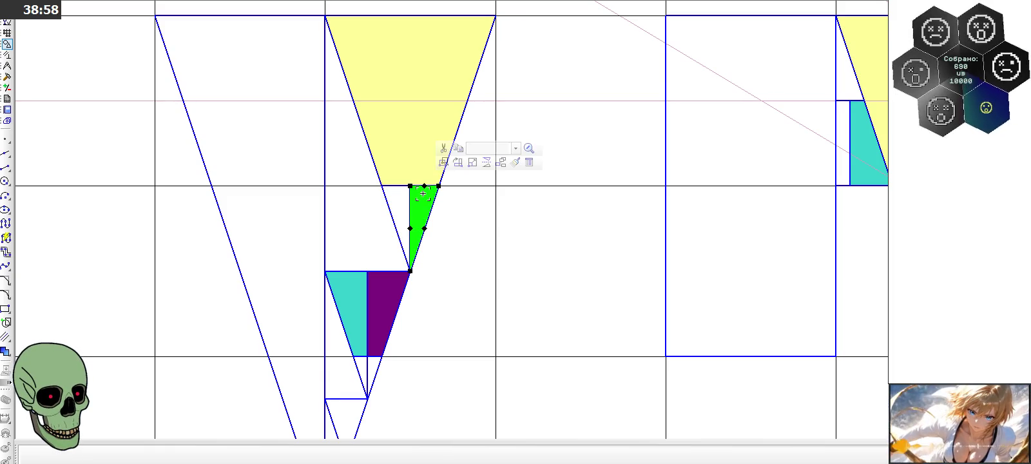
key("Delete")
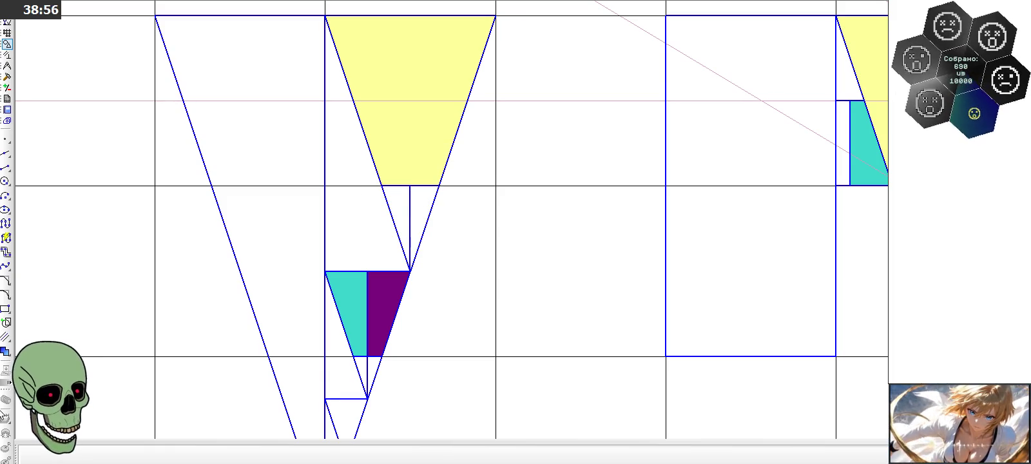
Step: Fill the right small triangle under the yellow piece and its match cyan
left_click(6, 351)
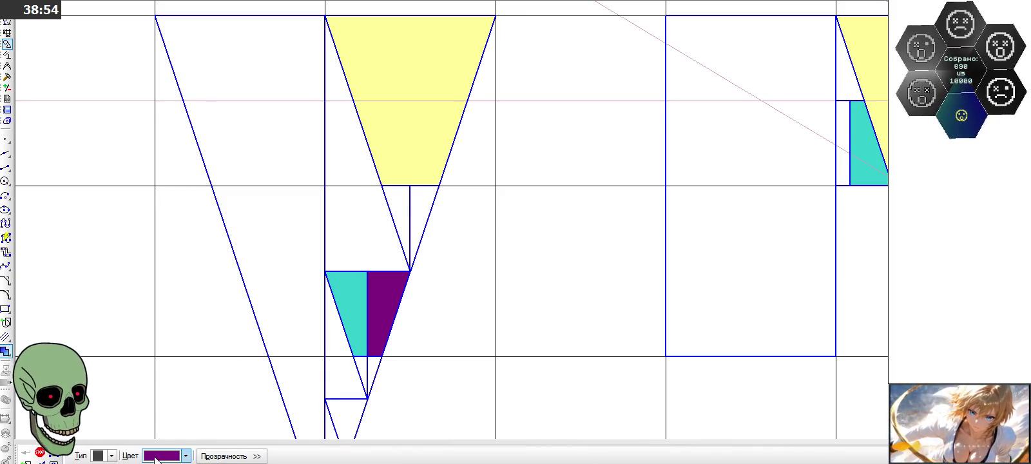
left_click(158, 457)
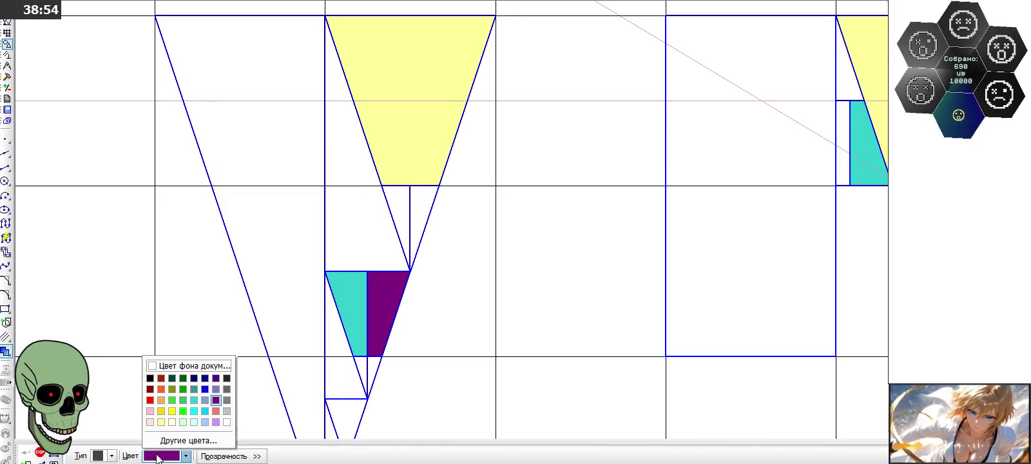
left_click(195, 409)
left_click(420, 198)
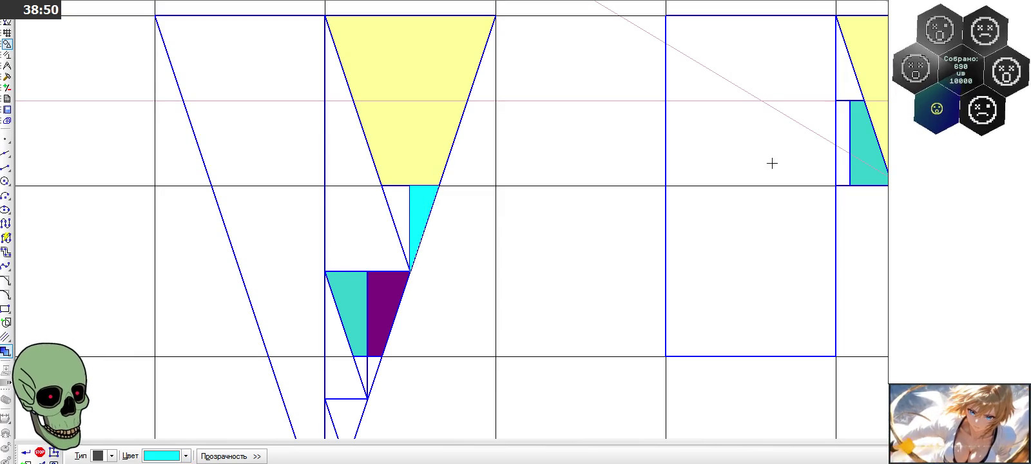
left_click(840, 84)
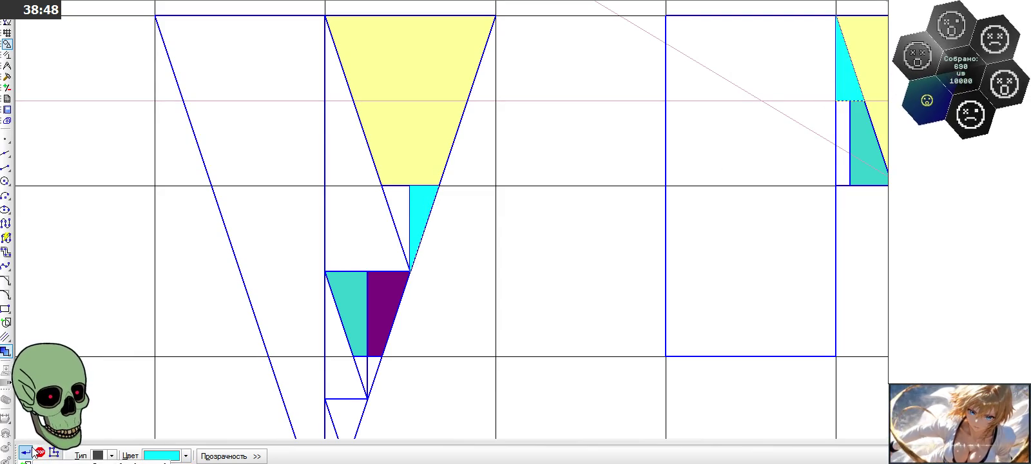
Step: Fill the left small triangle and its match at the square's edge light blue
left_click(161, 457)
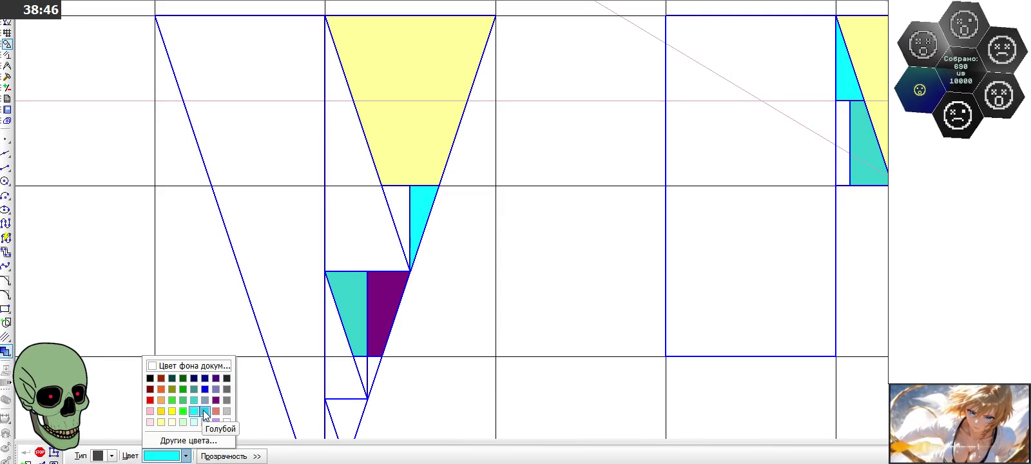
left_click(197, 416)
left_click(390, 204)
scroll(324, 248, "down", 1)
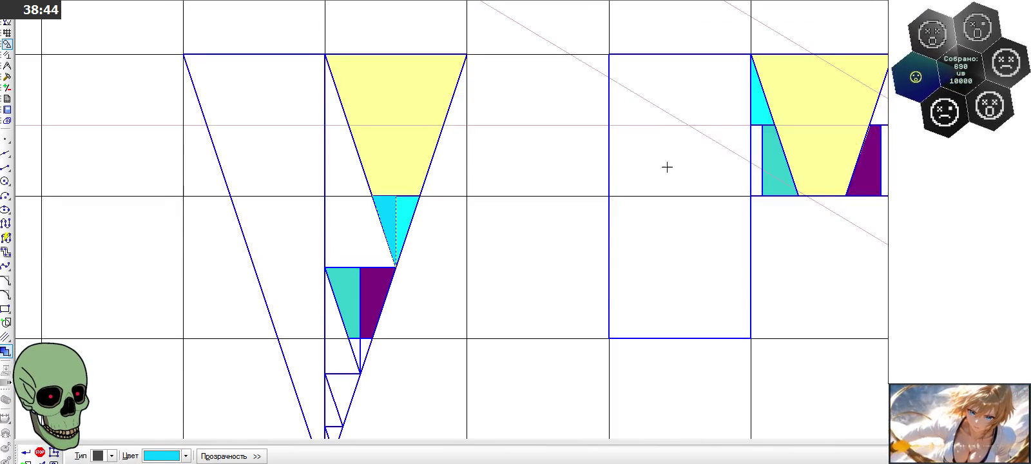
left_click(879, 112)
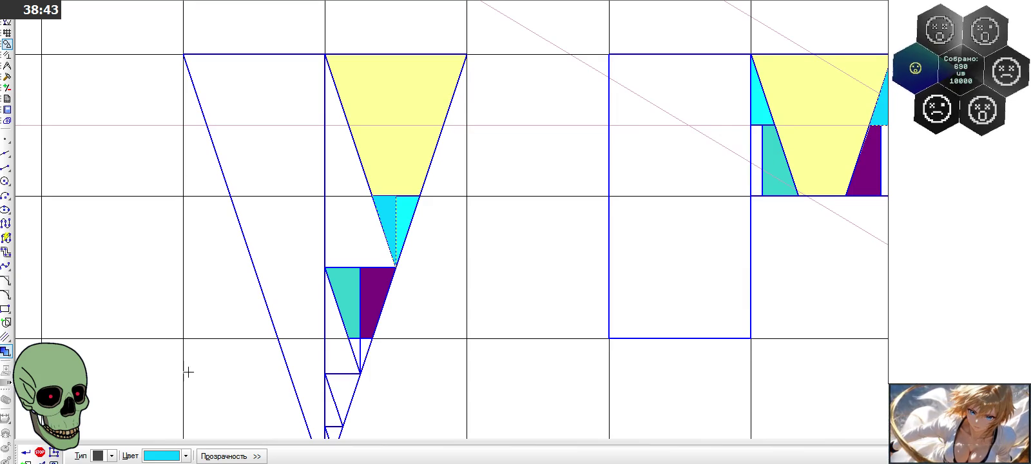
left_click(29, 453)
scroll(404, 174, "down", 1)
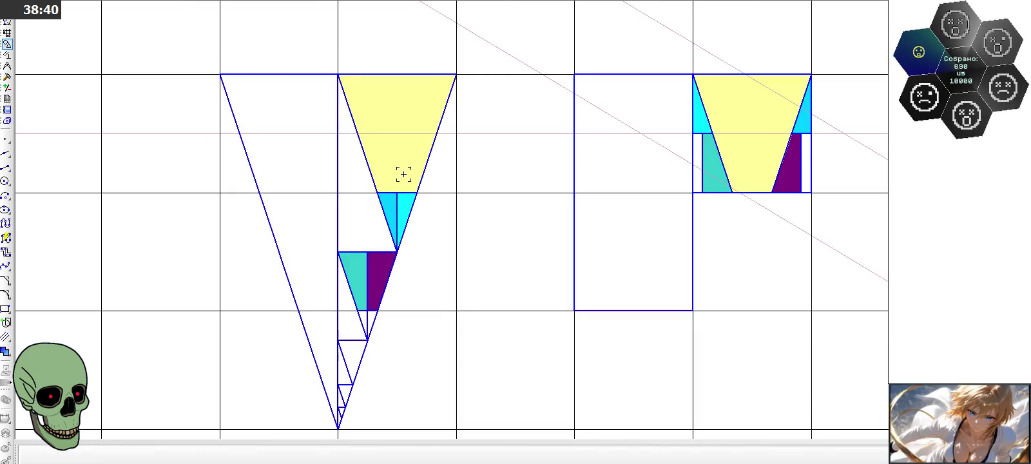
Step: Delete the purple and then the turquoise stair-piece fills from both figures
left_click(377, 303)
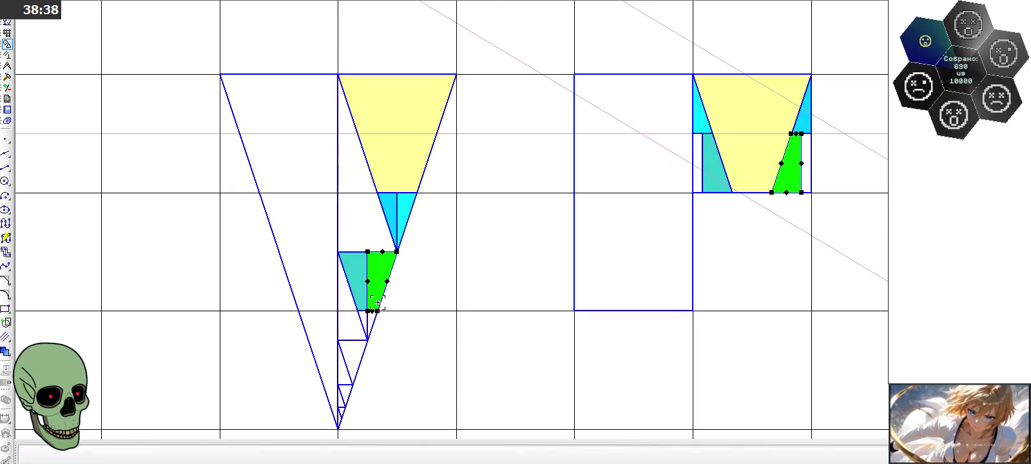
key("Delete")
left_click(360, 263)
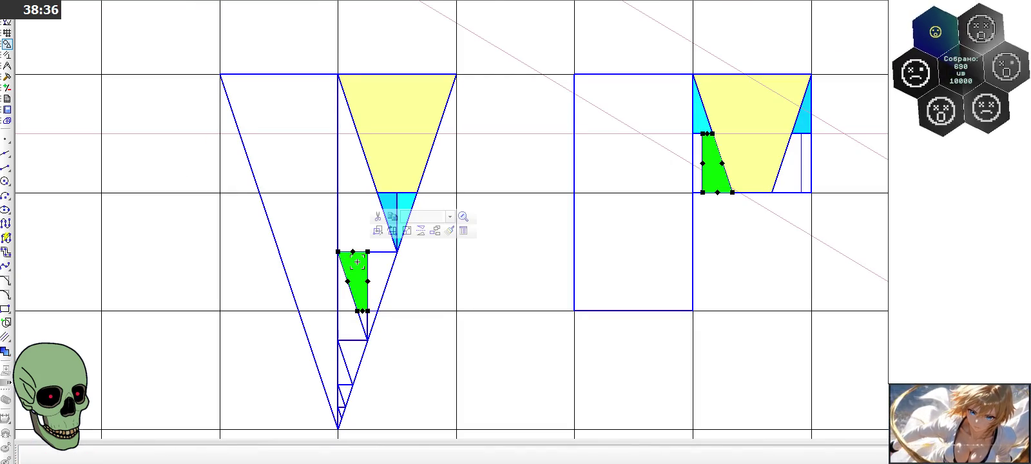
key("Delete")
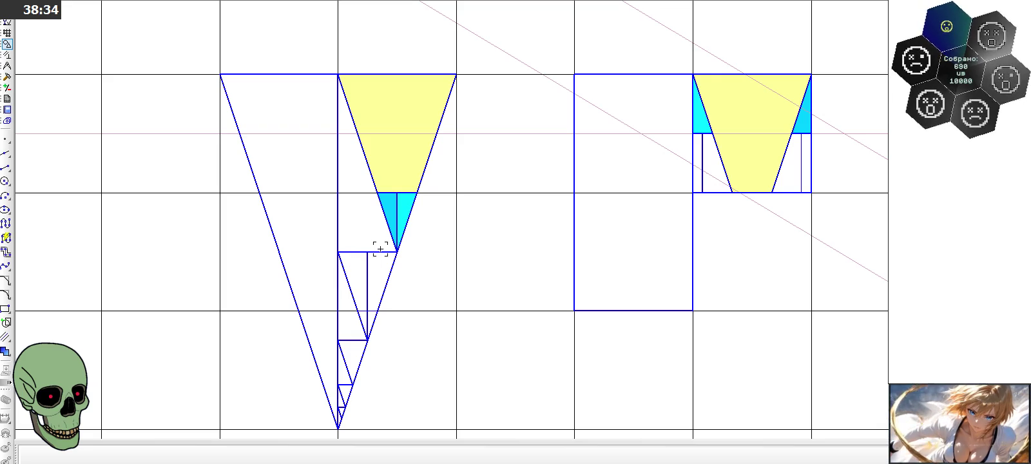
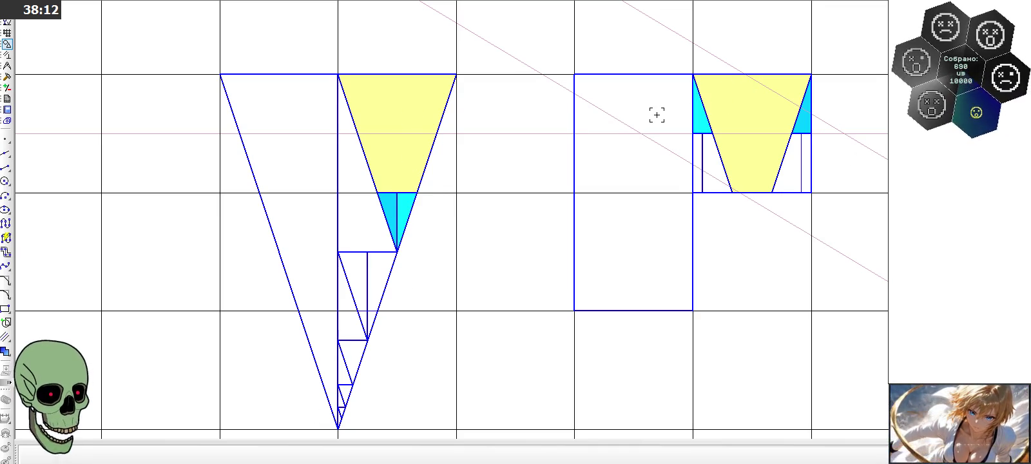
Step: Delete the yellow trapezoid fill and both cyan fills from the triangle
scroll(656, 115, "down", 2)
scroll(581, 181, "down", 1)
scroll(581, 182, "down", 1)
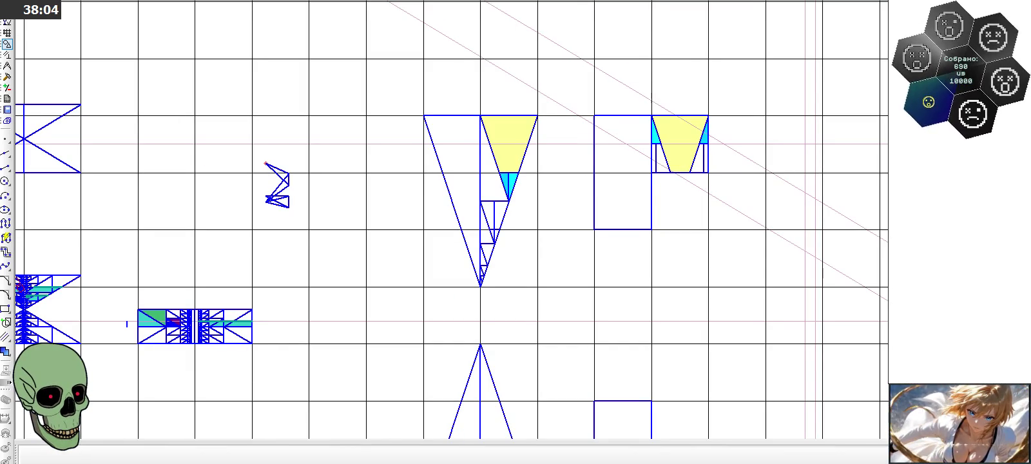
scroll(662, 169, "up", 1)
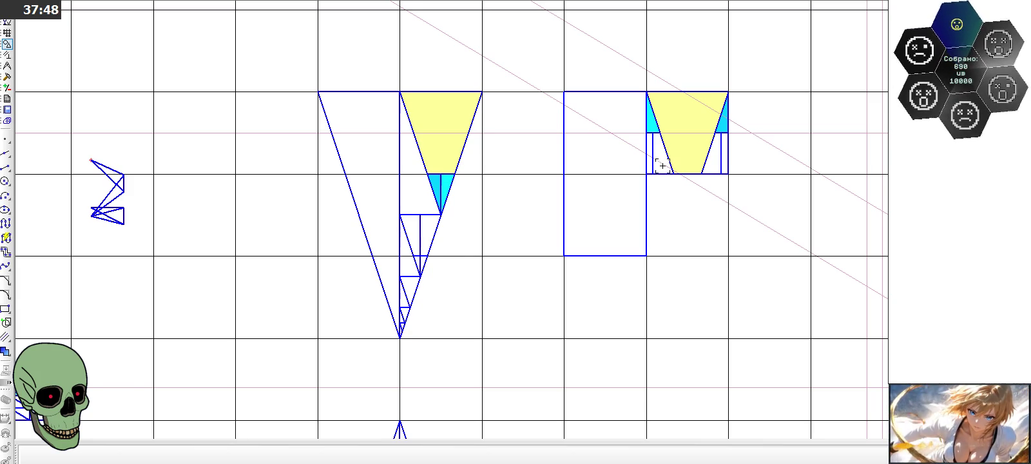
left_click(430, 153)
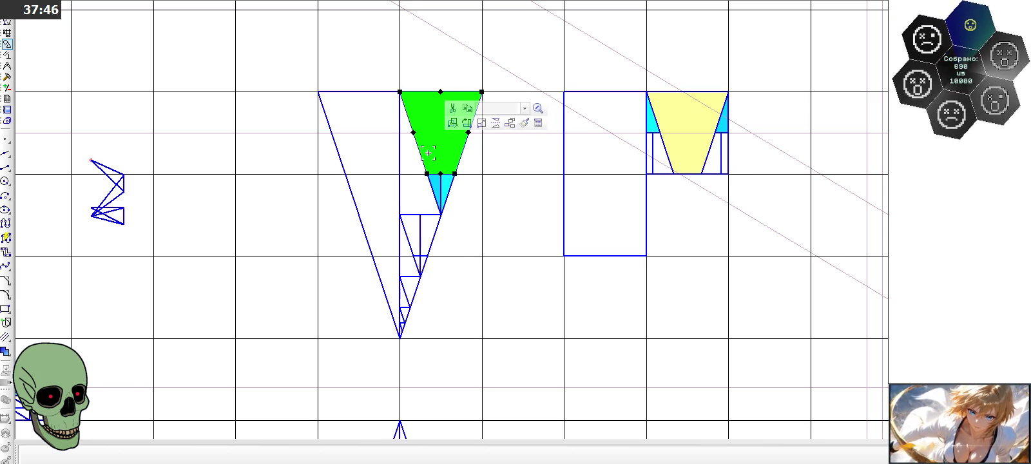
key("Delete")
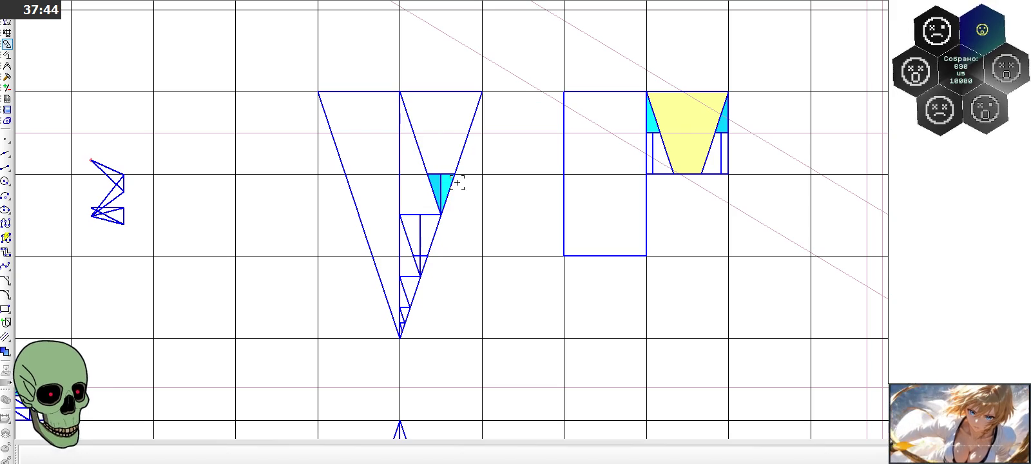
scroll(446, 183, "up", 1)
left_click(446, 183)
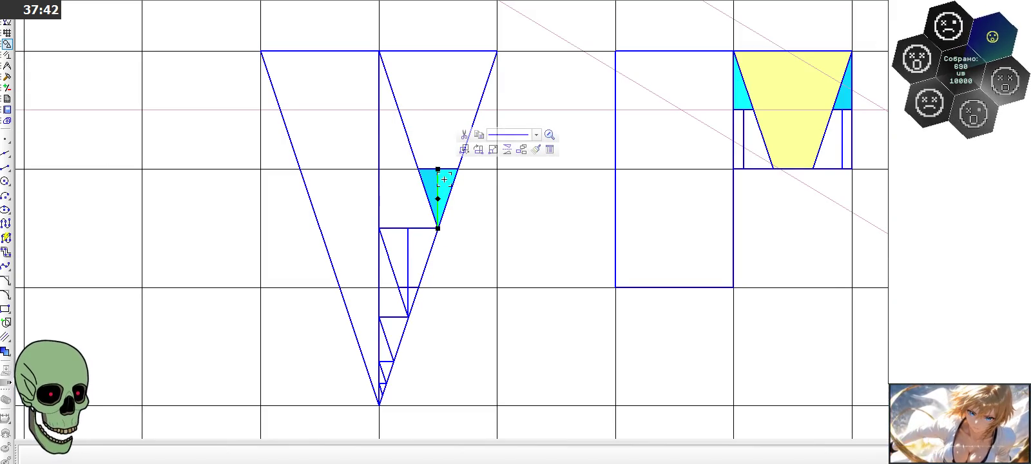
key("Delete")
left_click(428, 184)
key("Delete")
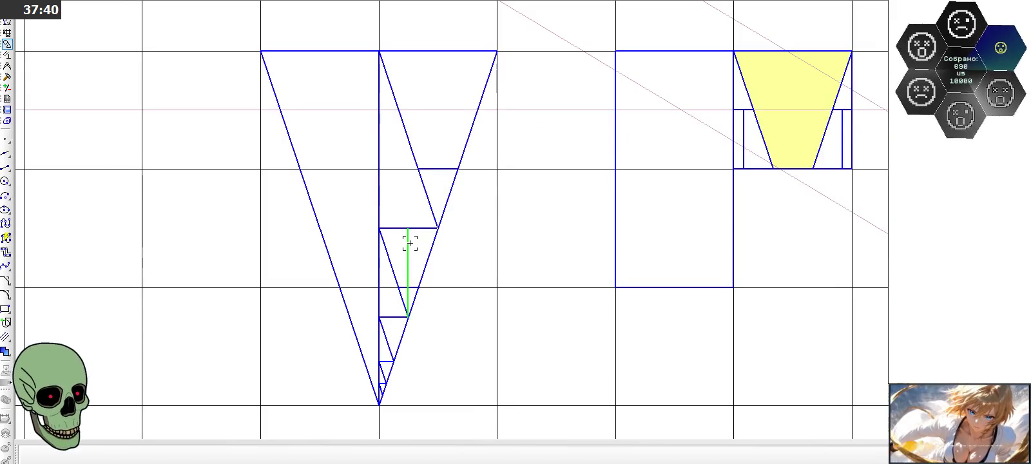
Step: Delete the square's yellow fill, both slanted trapezoid lines and the left and right bracket lines
scroll(422, 254, "down", 1)
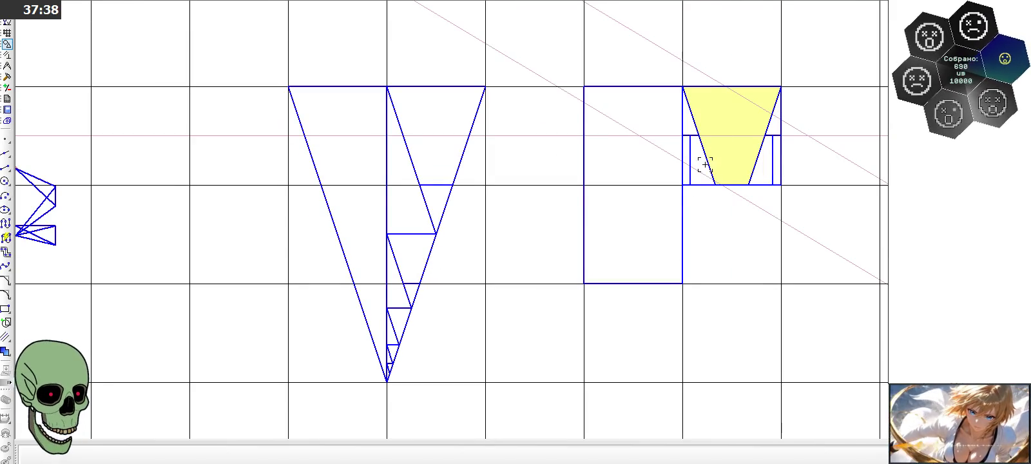
left_click(729, 174)
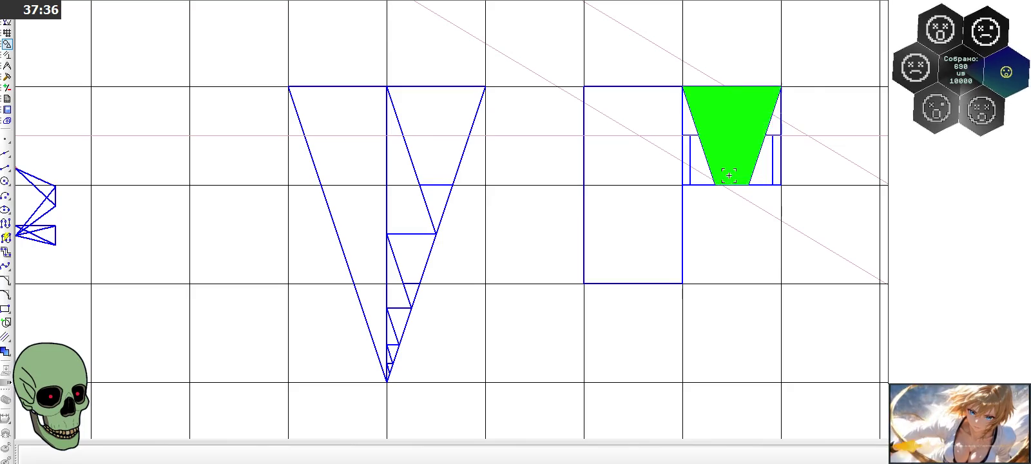
key("Delete")
scroll(732, 170, "up", 2)
left_click(687, 139)
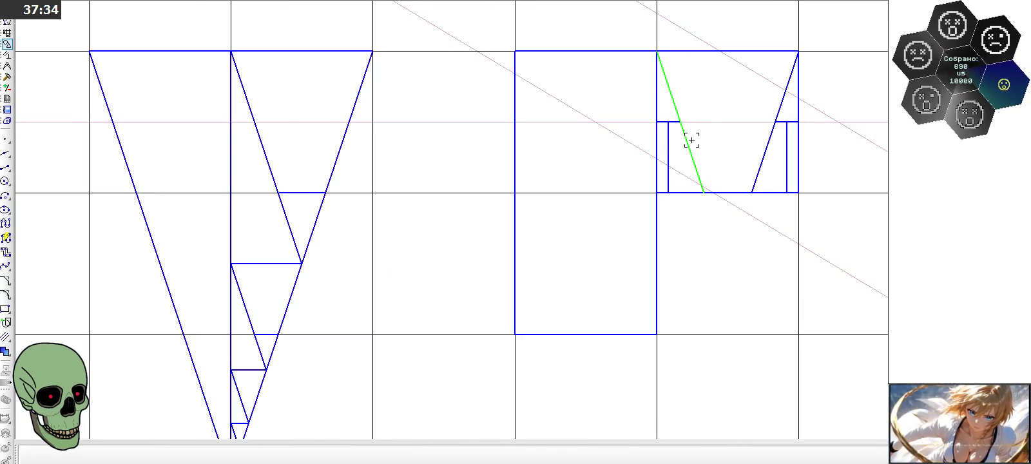
key("Delete")
left_click(769, 143)
key("Delete")
left_click(784, 133)
key("Delete")
left_click(670, 122)
key("Delete")
scroll(701, 163, "down", 3)
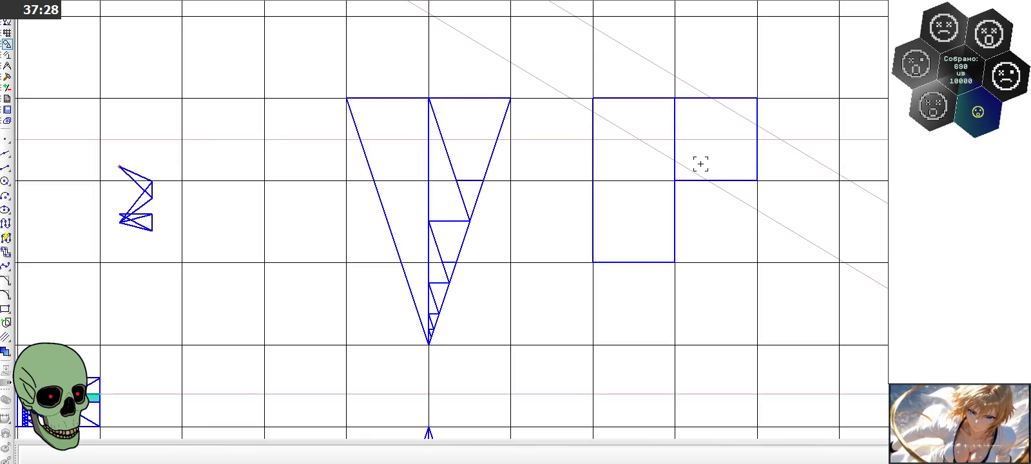
Step: Delete the short inner horizontal line and draw two verticals rising above the triangle's top
left_click(469, 178)
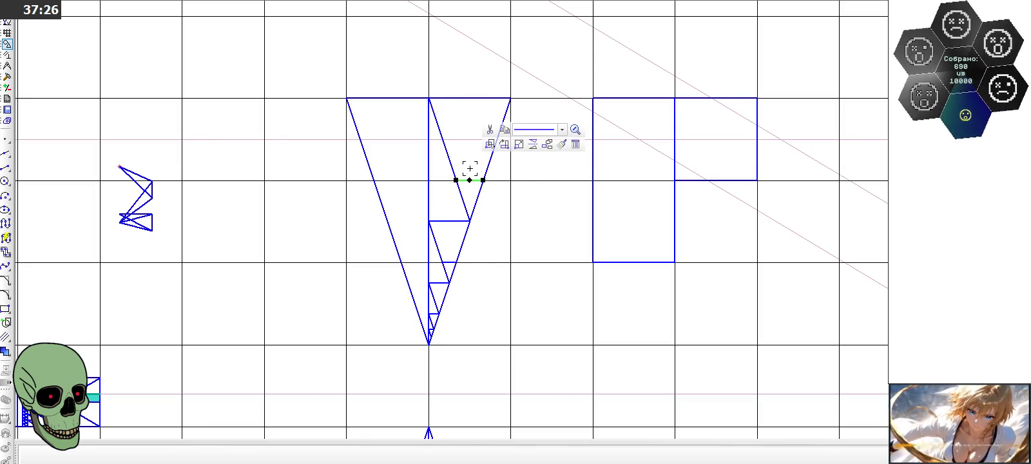
key("Delete")
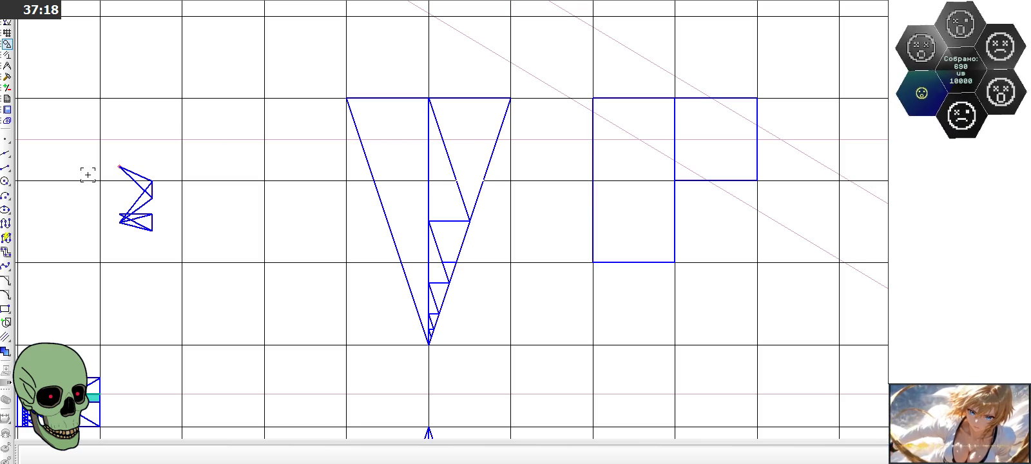
left_click(5, 167)
left_click(458, 184)
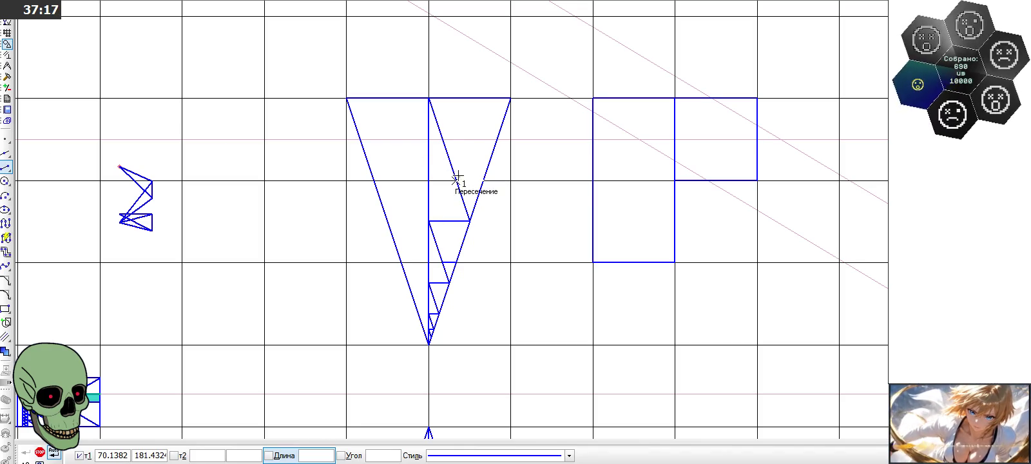
left_click(456, 74)
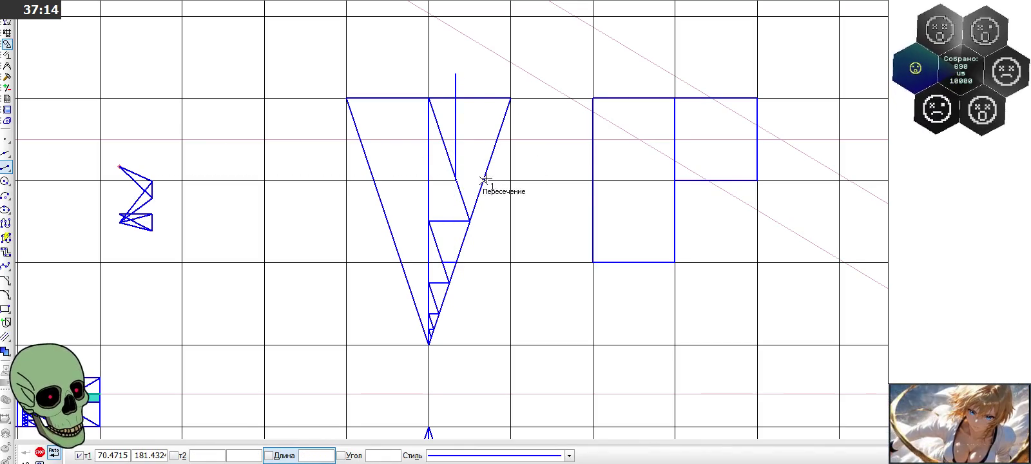
left_click(484, 179)
left_click(484, 74)
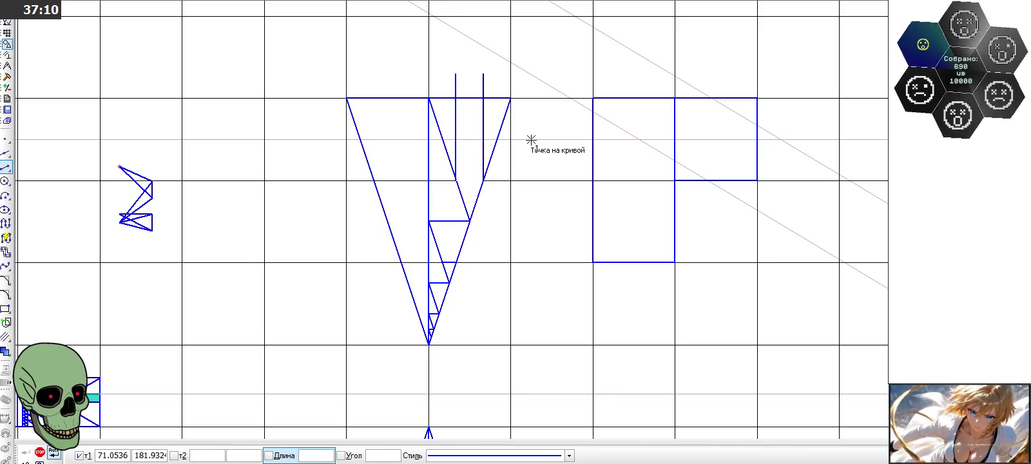
Step: Draw short horizontal and diagonal segments forming small slanted triangles beside the verticals
left_click(442, 140)
left_click(456, 139)
left_click(443, 140)
left_click(456, 98)
left_click(497, 139)
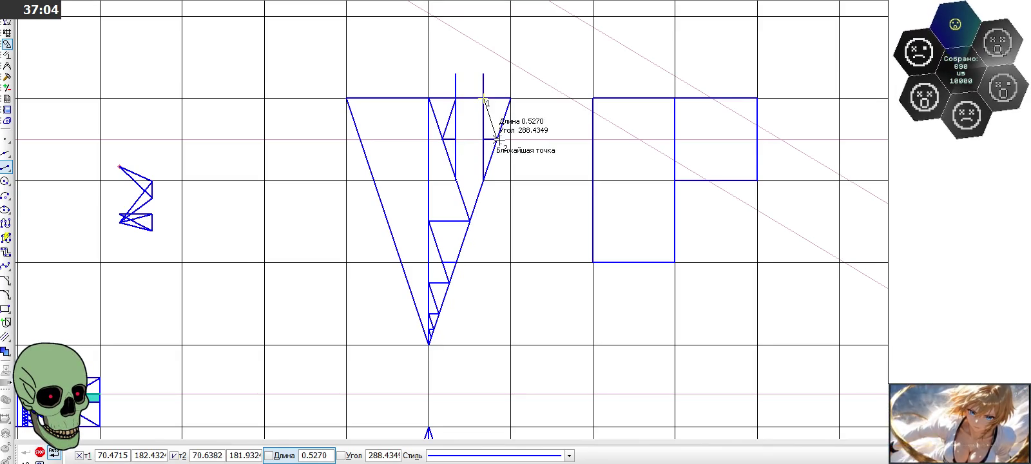
left_click(497, 139)
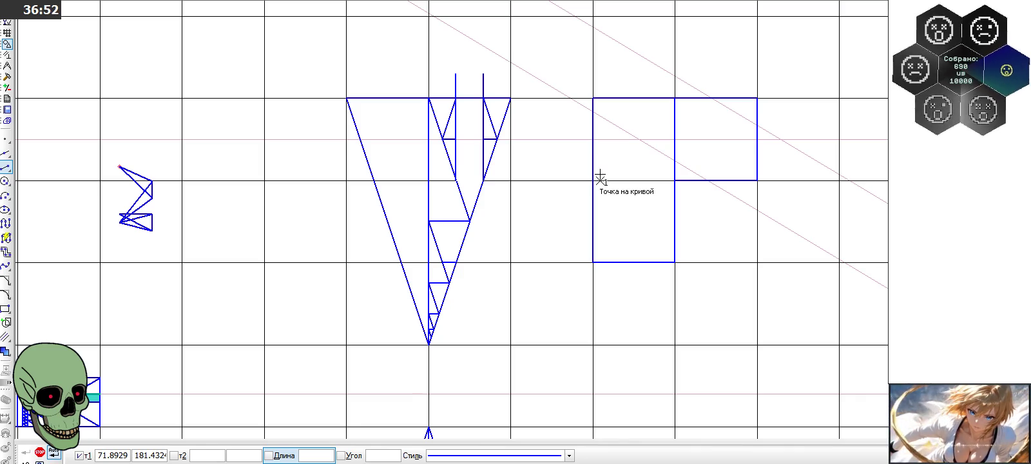
left_click(457, 98)
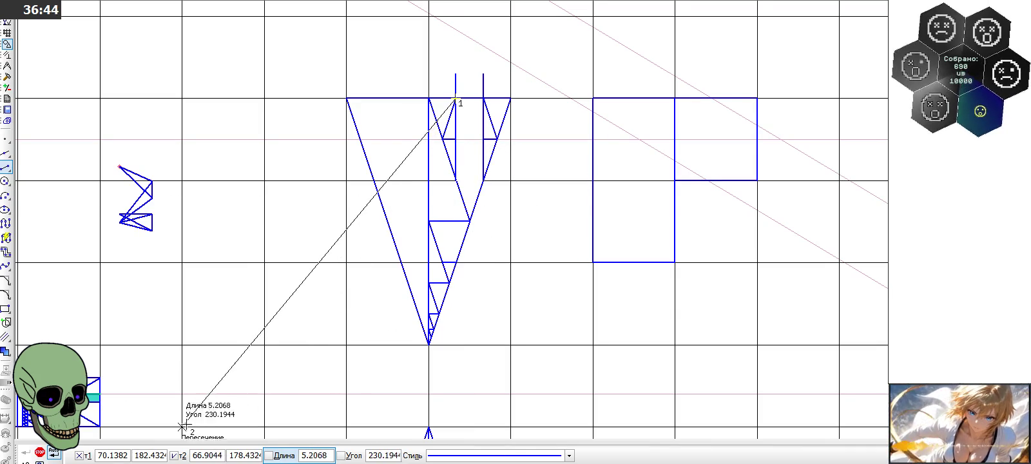
left_click(40, 452)
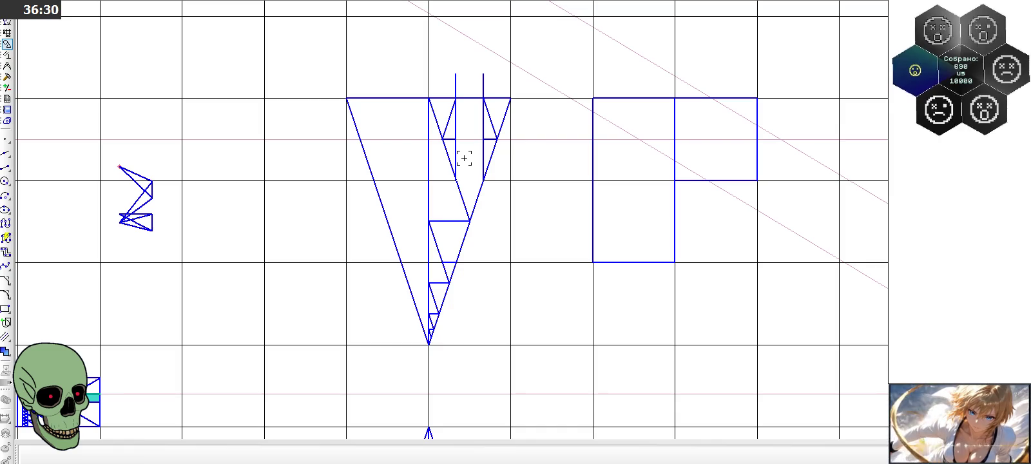
scroll(455, 130, "up", 2)
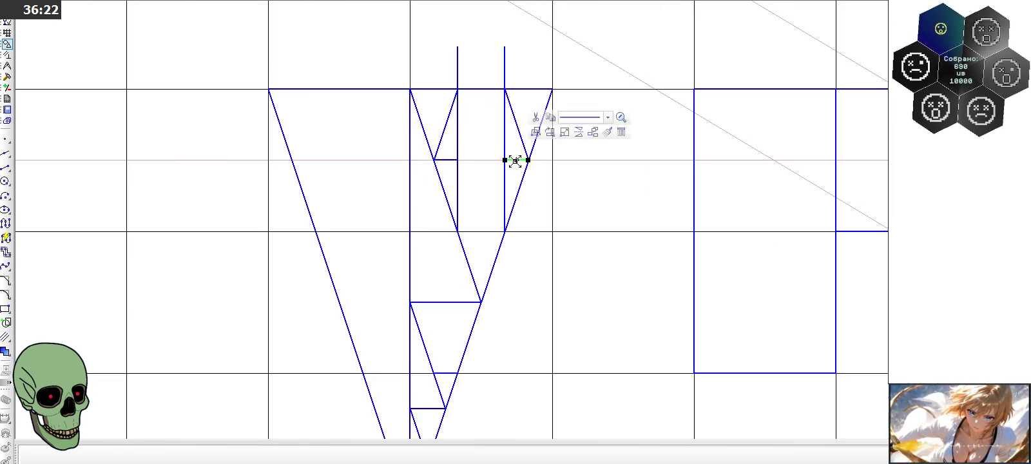
Step: Paste a copy of the short horizontal segment and draw zigzag segments down from the apex
double_click(515, 162)
left_click(504, 160)
key("ctrl+v")
left_click(457, 160)
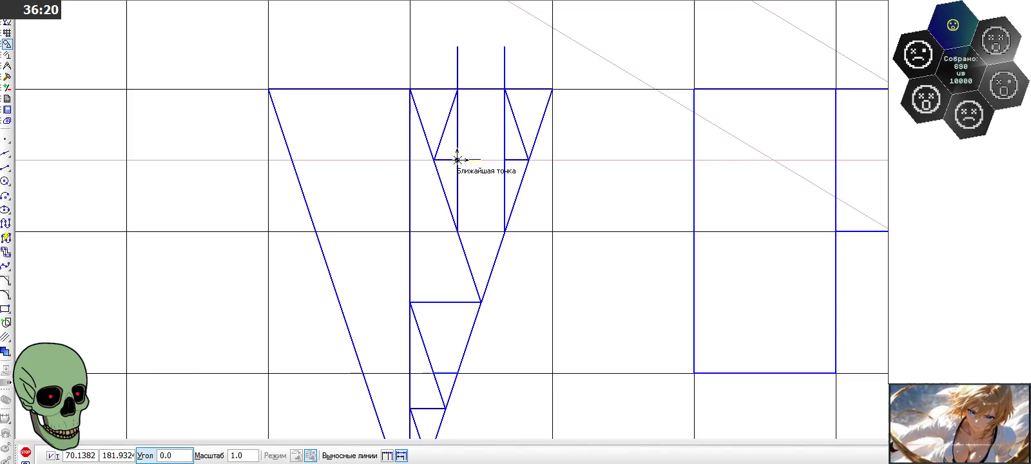
left_click(5, 167)
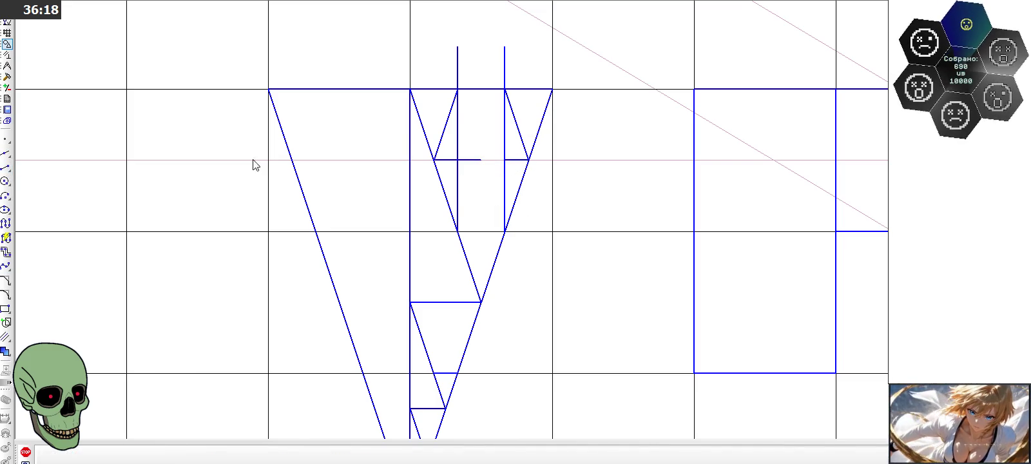
left_click(458, 89)
left_click(481, 160)
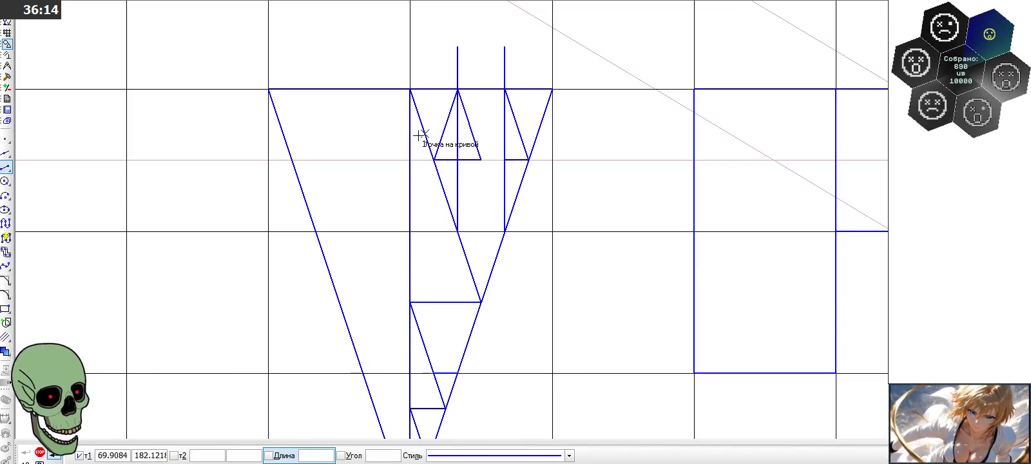
left_click(480, 159)
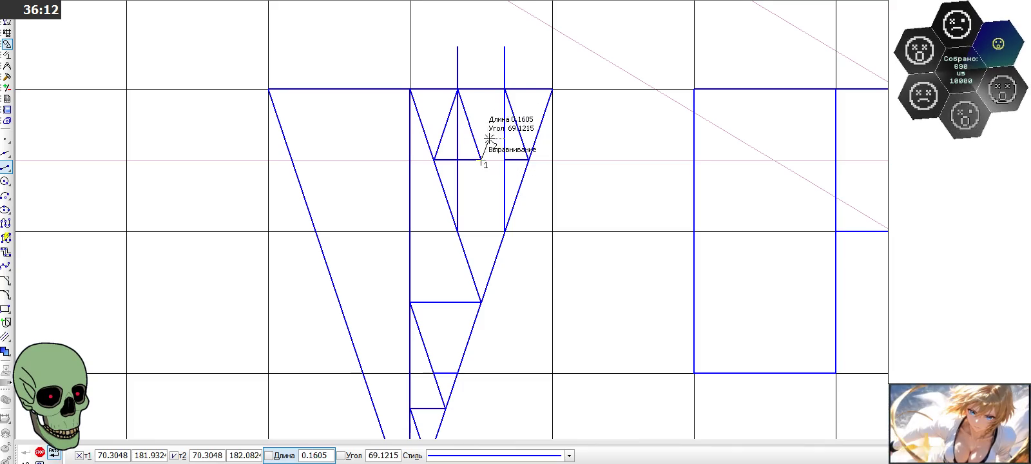
left_click(505, 89)
left_click(481, 160)
left_click(529, 160)
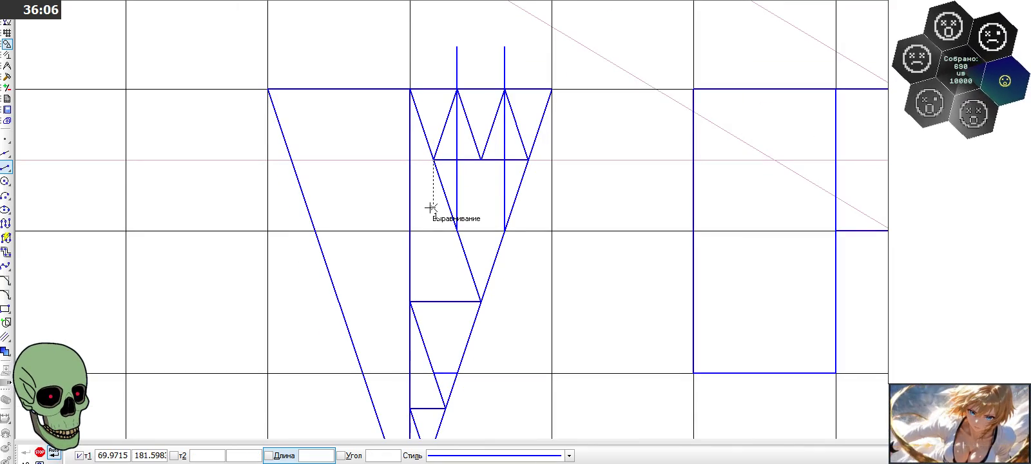
left_click(40, 452)
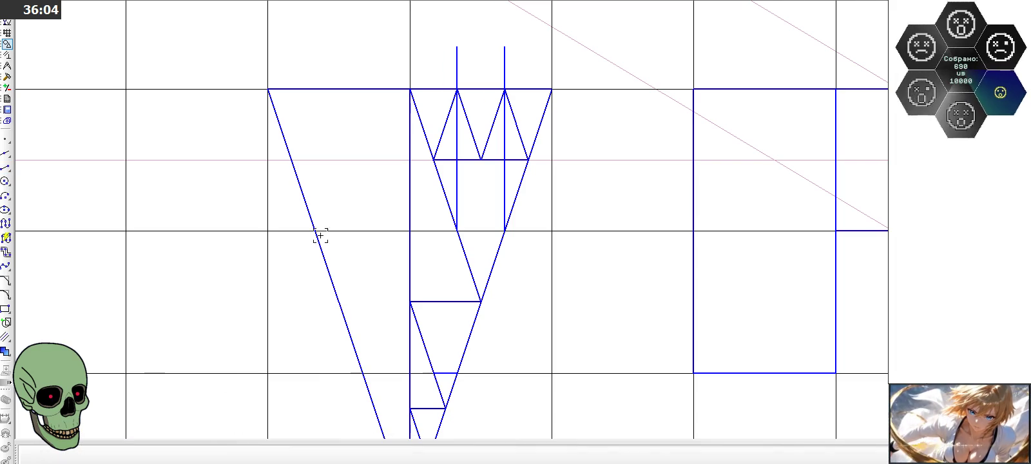
Step: Add verticals at both ends of the horizontal line, then window-select and delete the whole construction
left_click(6, 167)
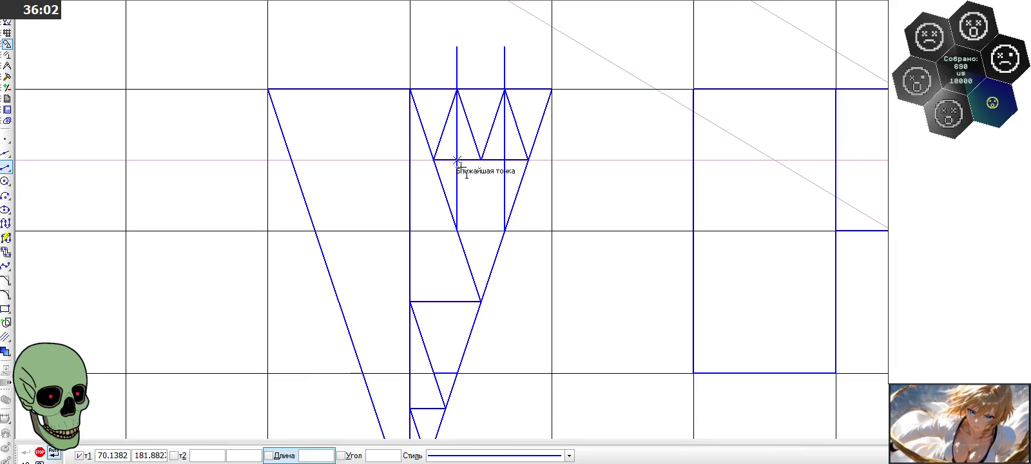
left_click(434, 159)
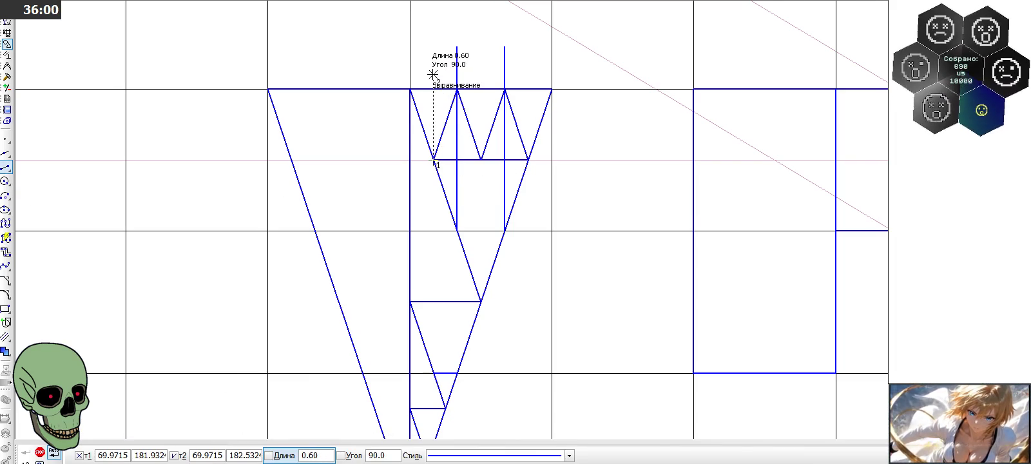
left_click(433, 75)
left_click(528, 160)
left_click(527, 61)
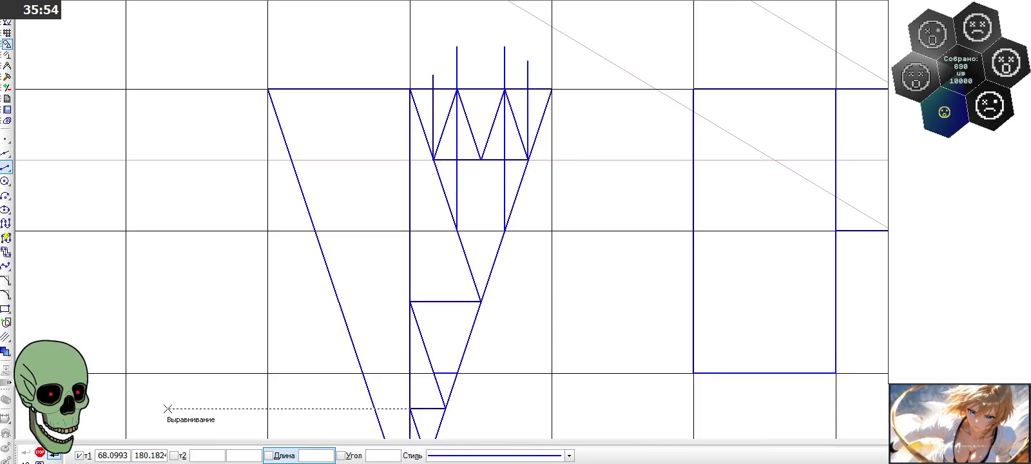
left_click(39, 453)
mouse_move(372, 26)
left_mouse_down()
mouse_move(560, 281)
mouse_move(572, 277)
left_mouse_up()
key("Delete")
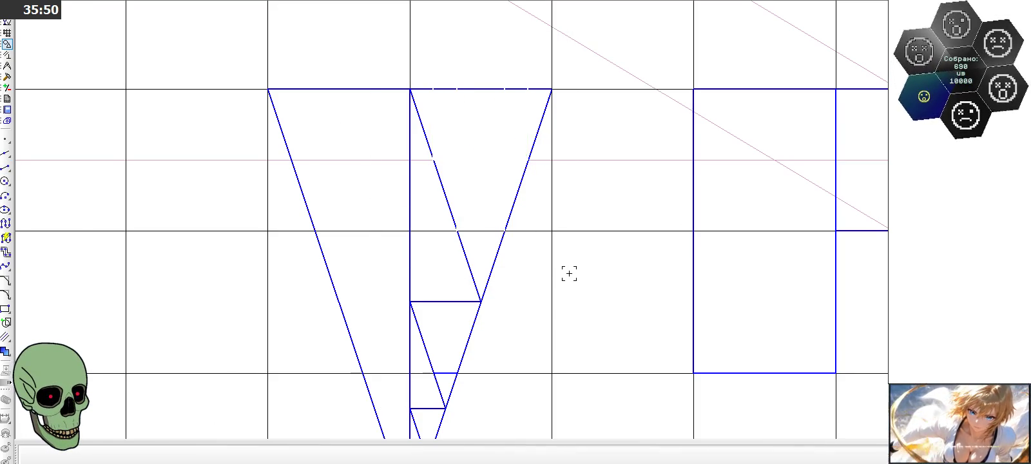
Step: Try two verticals with crossing diagonals inside the triangle, then undo them
scroll(569, 274, "down", 1)
left_click(6, 166)
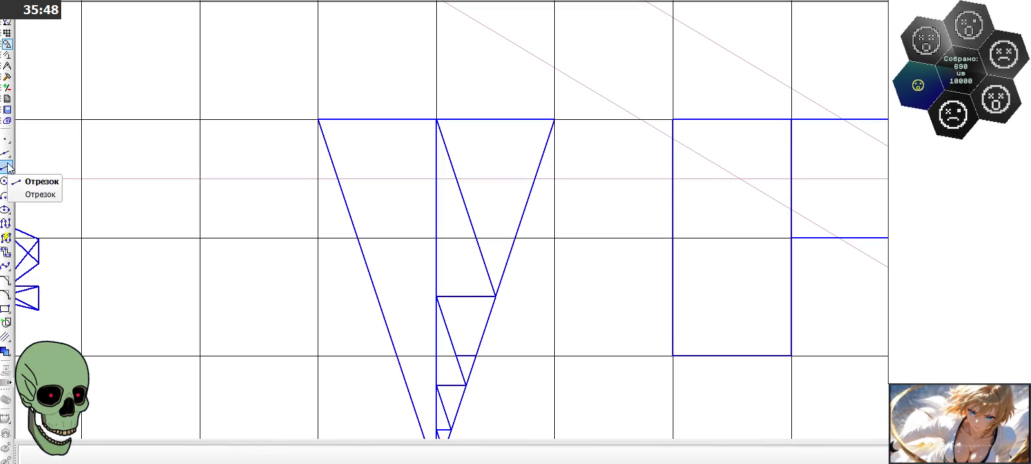
left_click(475, 237)
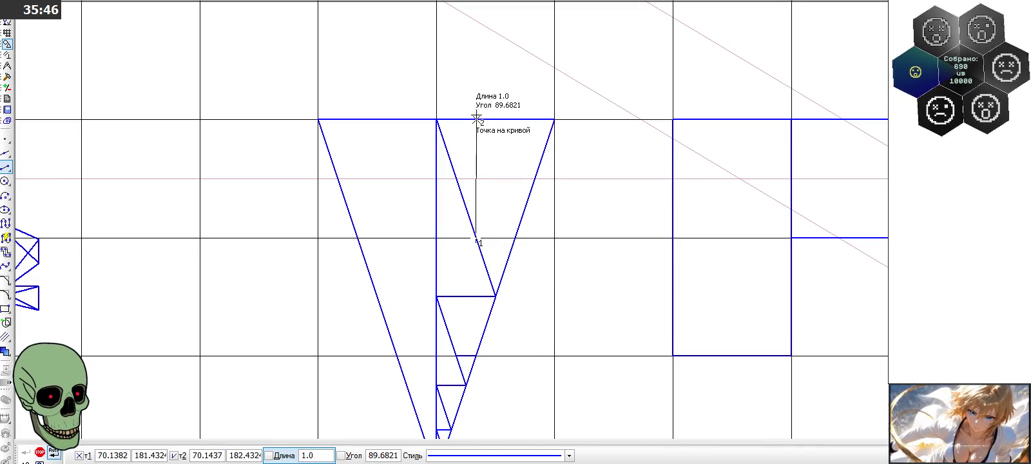
left_click(475, 107)
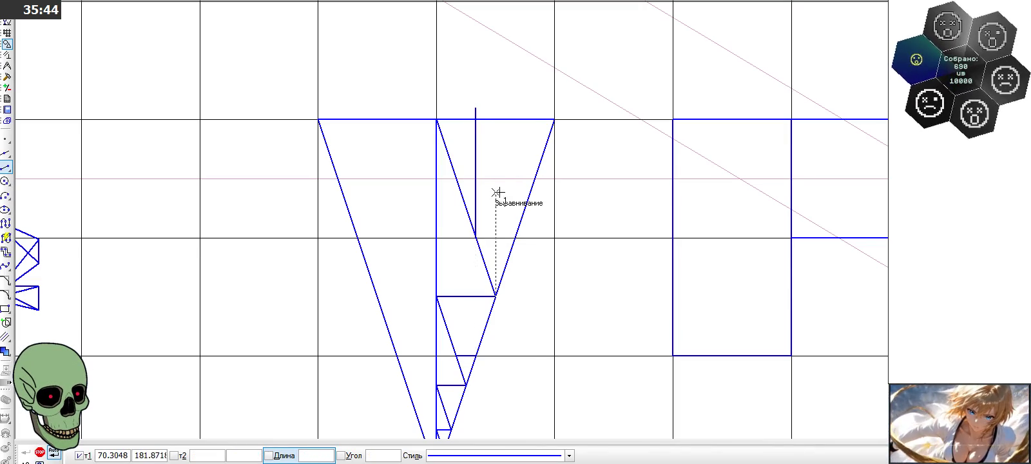
left_click(516, 238)
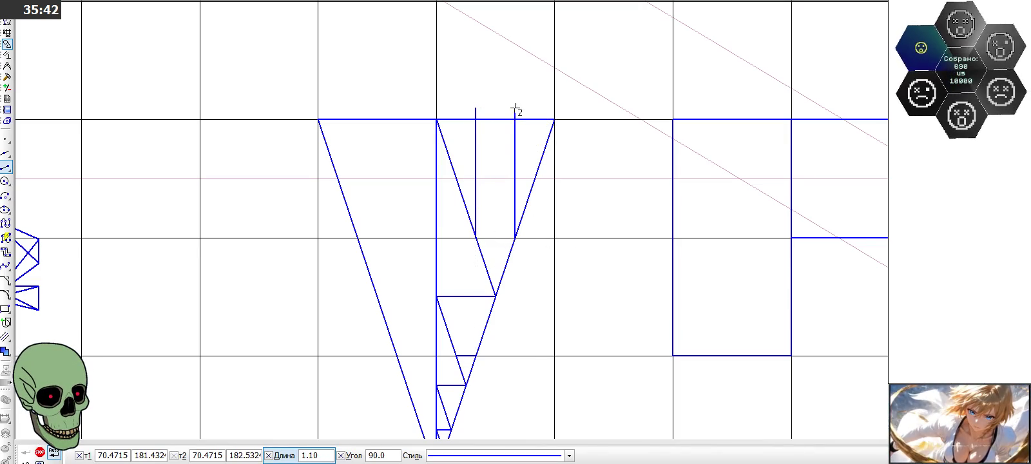
left_click(515, 107)
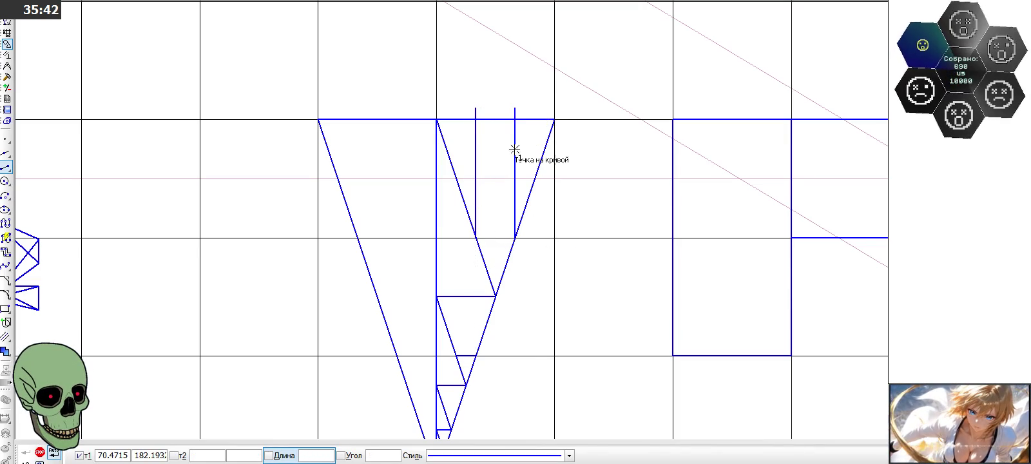
left_click(477, 238)
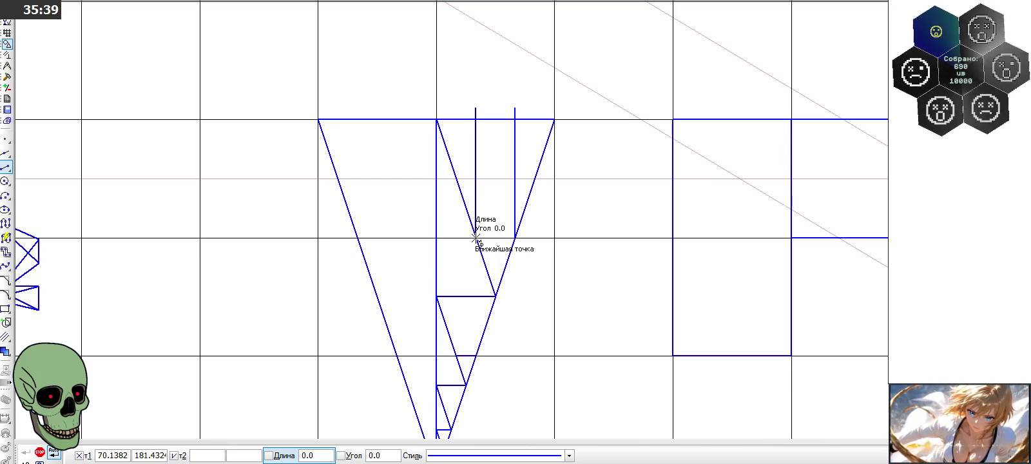
left_click(515, 119)
left_click(516, 238)
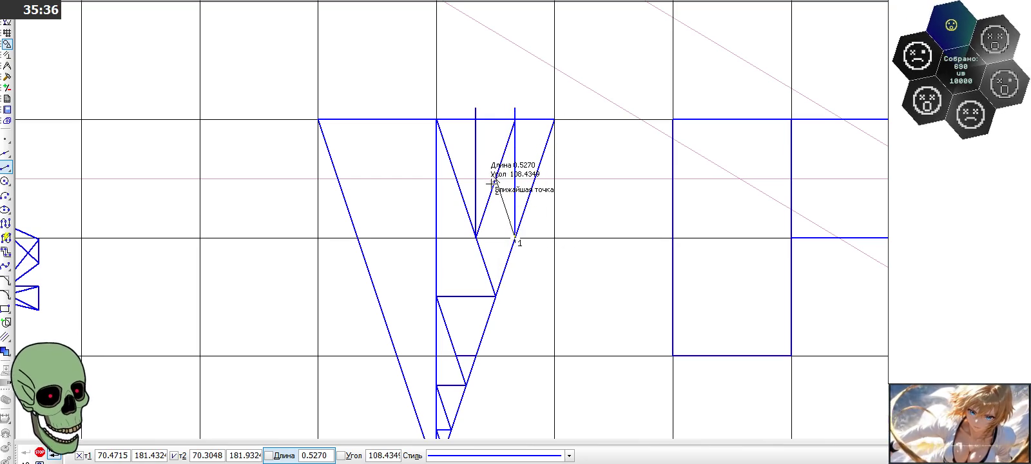
left_click(476, 119)
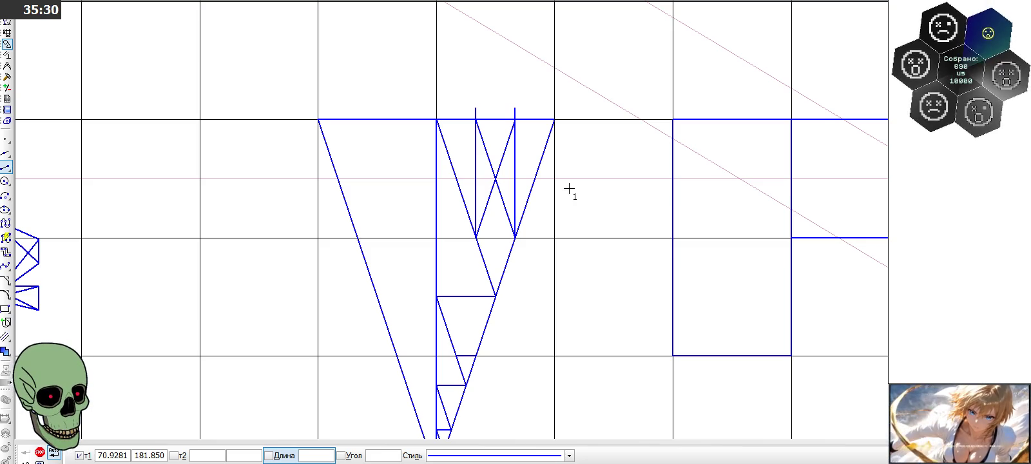
key("ctrl+z")
key("ctrl+z")
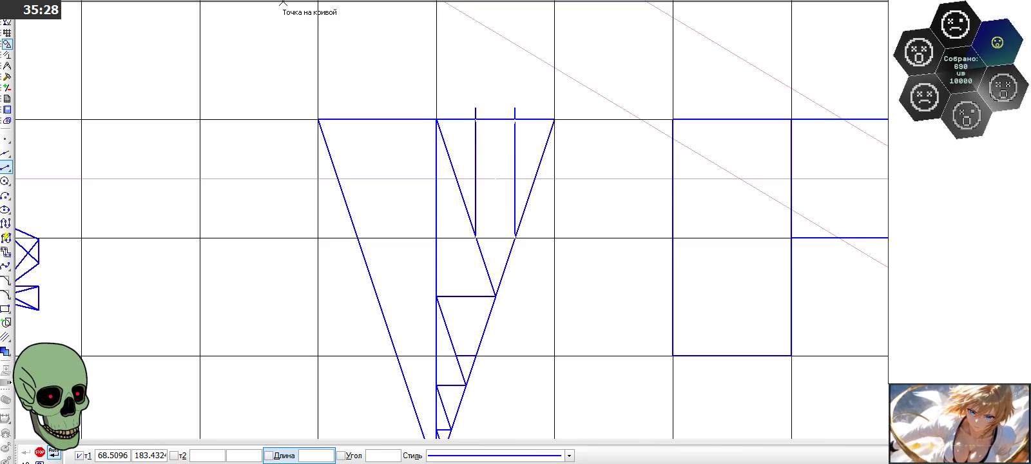
key("ctrl+z")
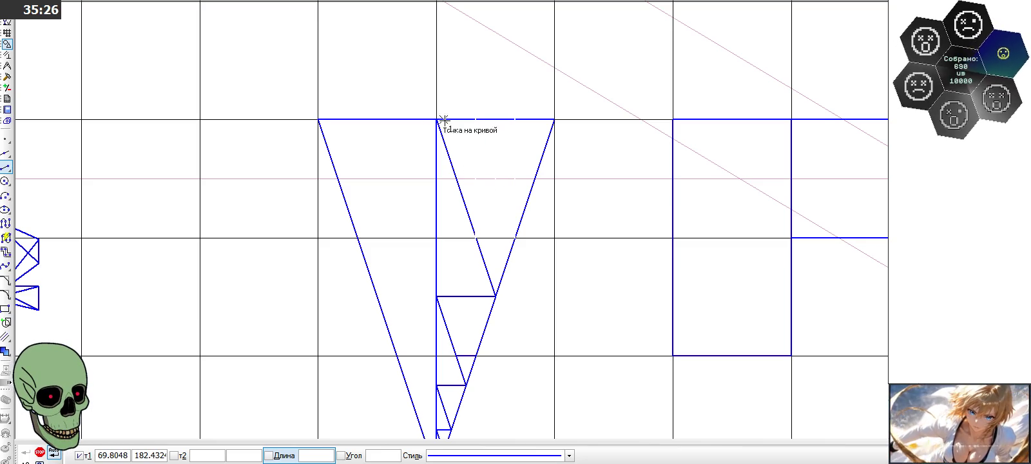
left_click(456, 175)
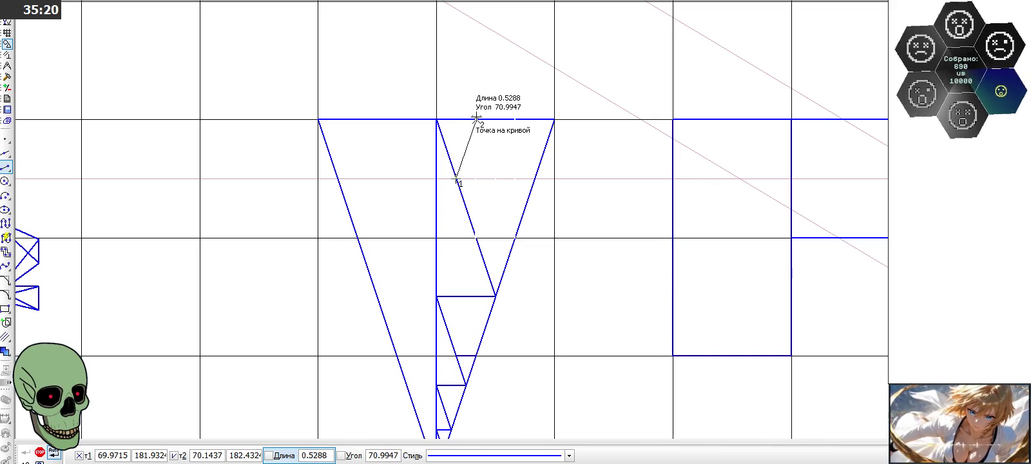
right_click(83, 436)
left_click(90, 421)
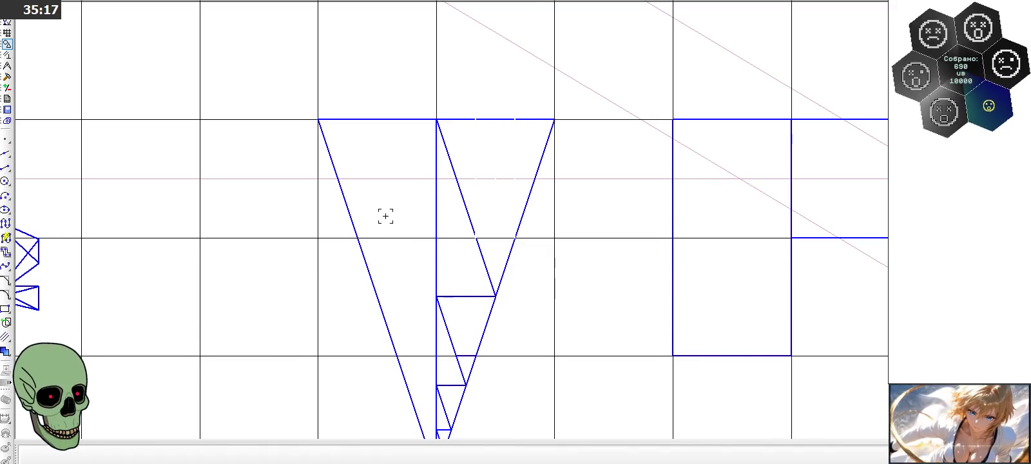
Step: Draw two verticals above the top edge and diagonals from the triangle's sides to their tops
left_click(7, 167)
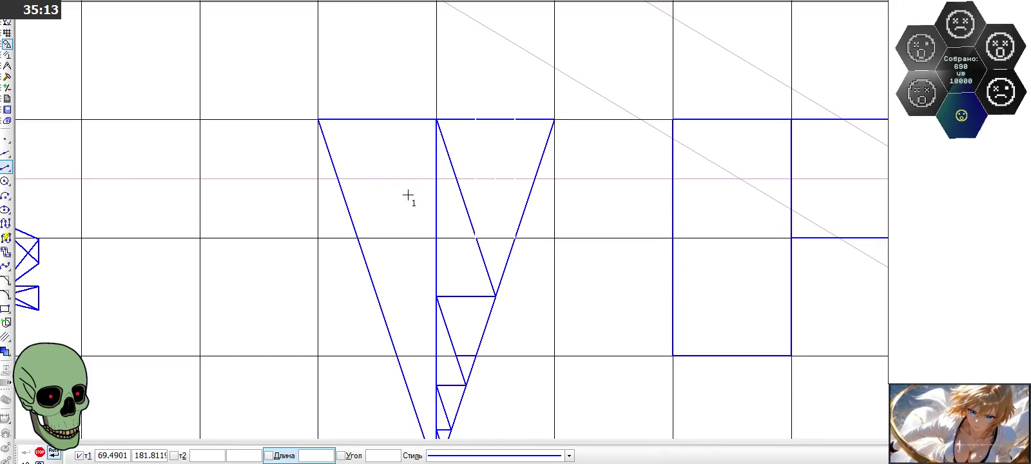
left_click(476, 238)
left_click(476, 83)
left_click(515, 238)
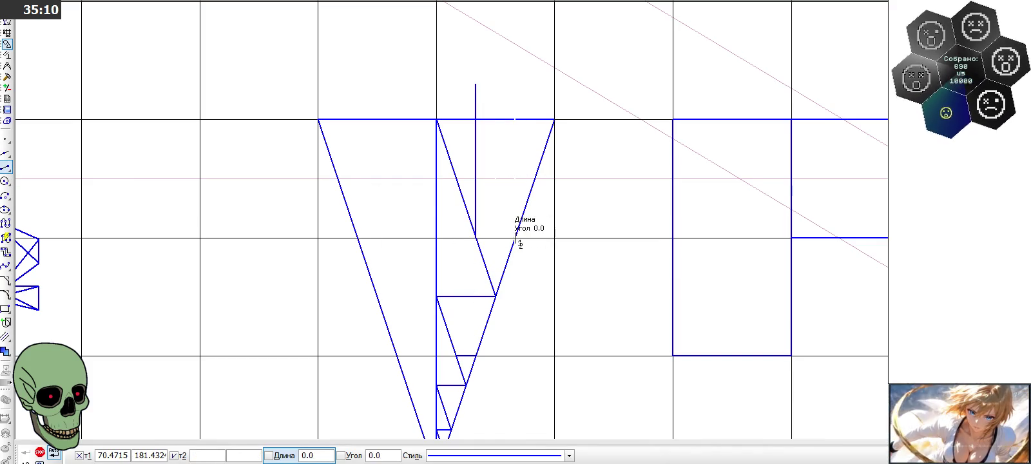
left_click(515, 73)
left_click(457, 177)
left_click(475, 119)
left_click(534, 179)
left_click(515, 119)
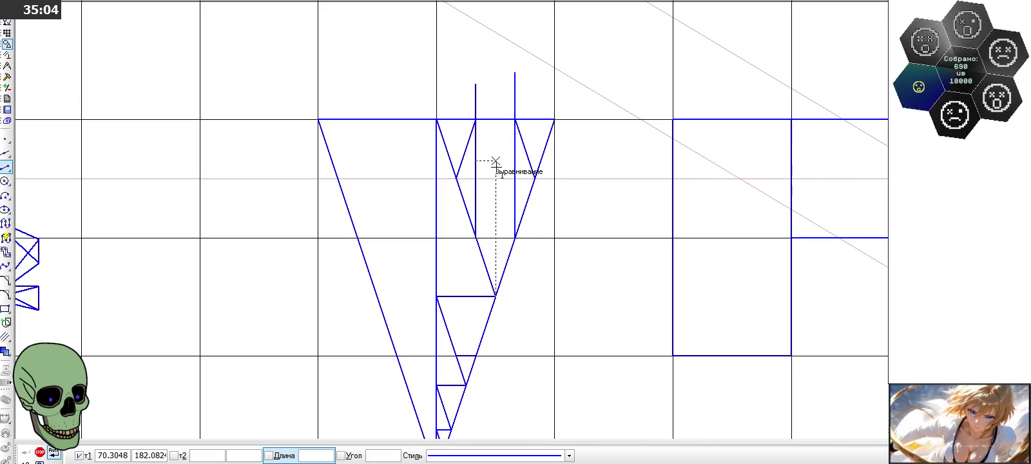
left_click(39, 452)
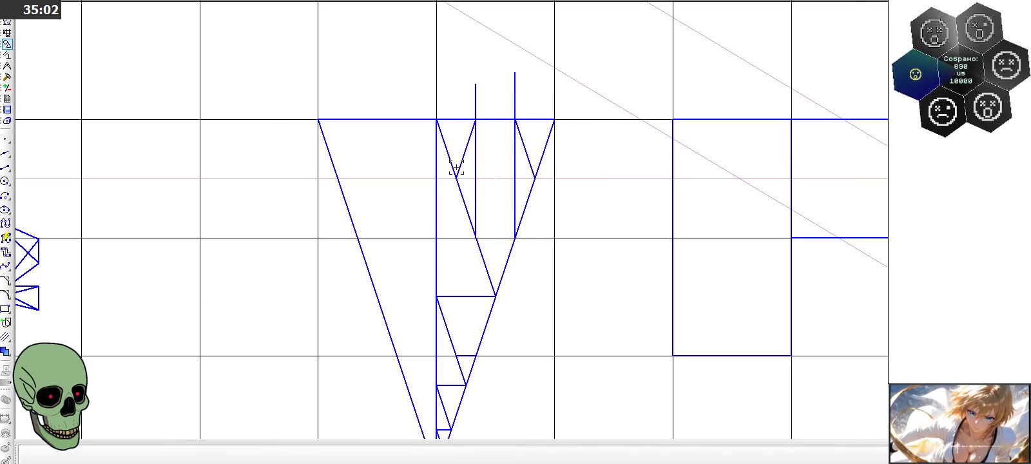
scroll(472, 140, "up", 1)
Step: Copy and paste both diagonals between the verticals to complete the M-shaped zigzag
left_click(534, 148)
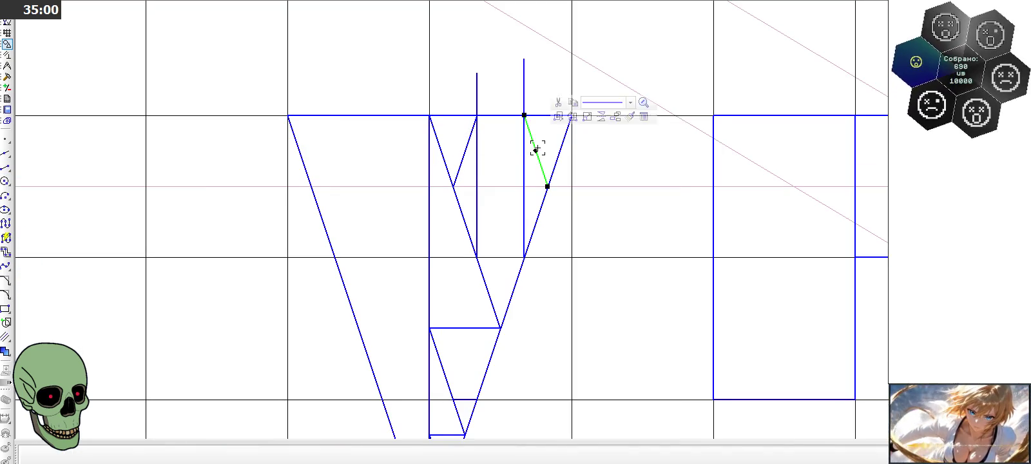
key("ctrl+c")
left_click(524, 116)
key("ctrl+v")
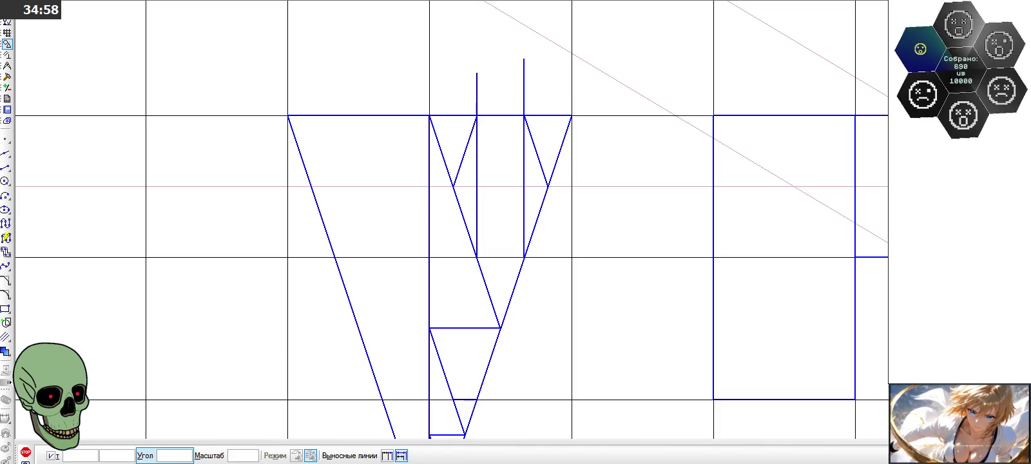
left_click(477, 115)
left_click(464, 154)
key("ctrl+c")
left_click(476, 116)
key("ctrl+v")
left_click(524, 115)
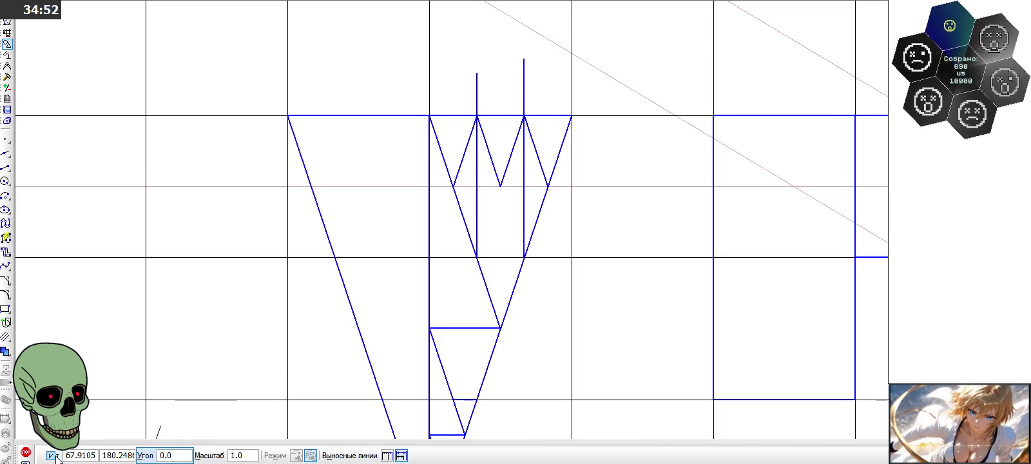
left_click(26, 451)
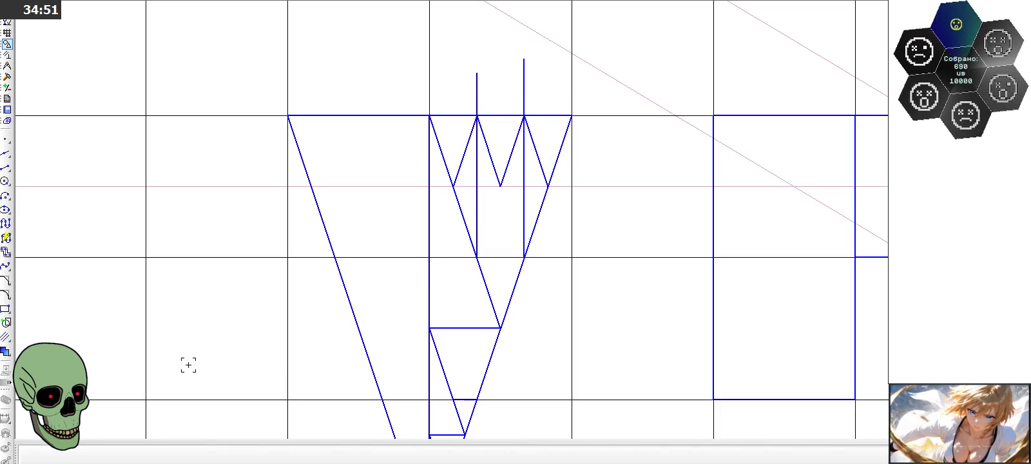
Step: Draw the horizontal base line under the zigzag, spanning from the left diagonal to the right one
left_click(6, 167)
left_click(500, 187)
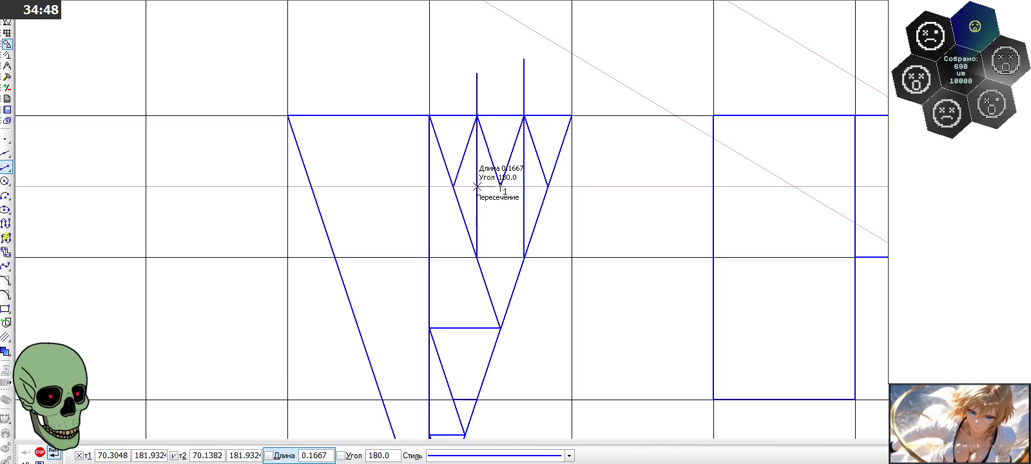
left_click(477, 187)
left_click(500, 187)
left_click(524, 186)
left_click(524, 187)
left_click(547, 186)
left_click(477, 186)
left_click(454, 186)
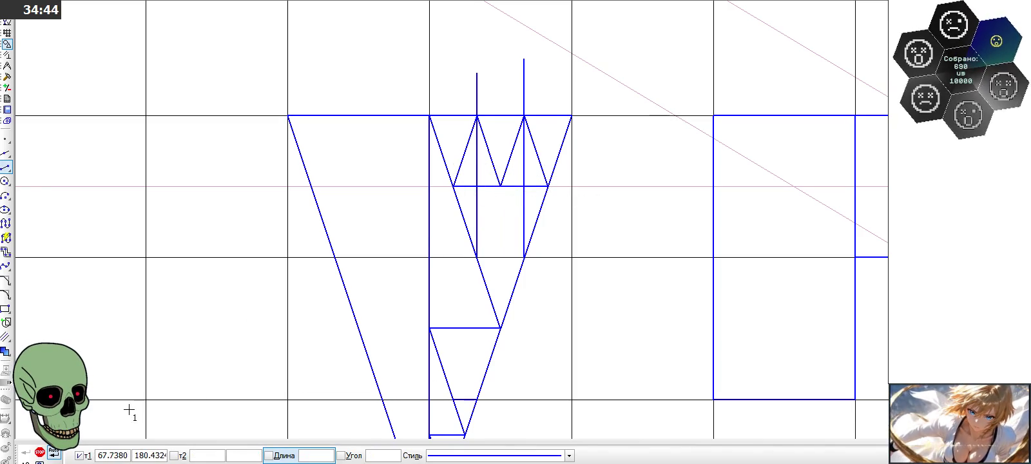
left_click(49, 452)
scroll(516, 206, "down", 1)
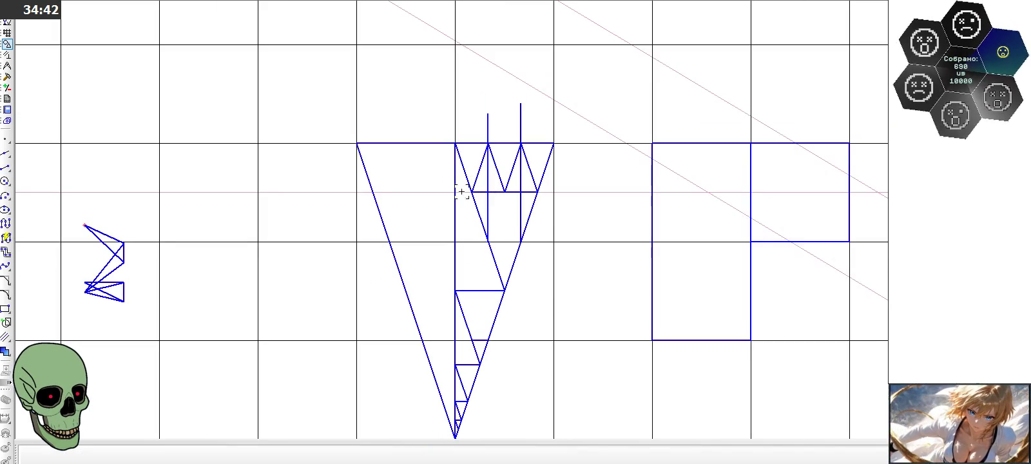
Step: Trim the stubs of both verticals sticking out above the triangle's top edge
left_click(6, 77)
left_click(5, 224)
left_click(520, 124)
left_click(481, 130)
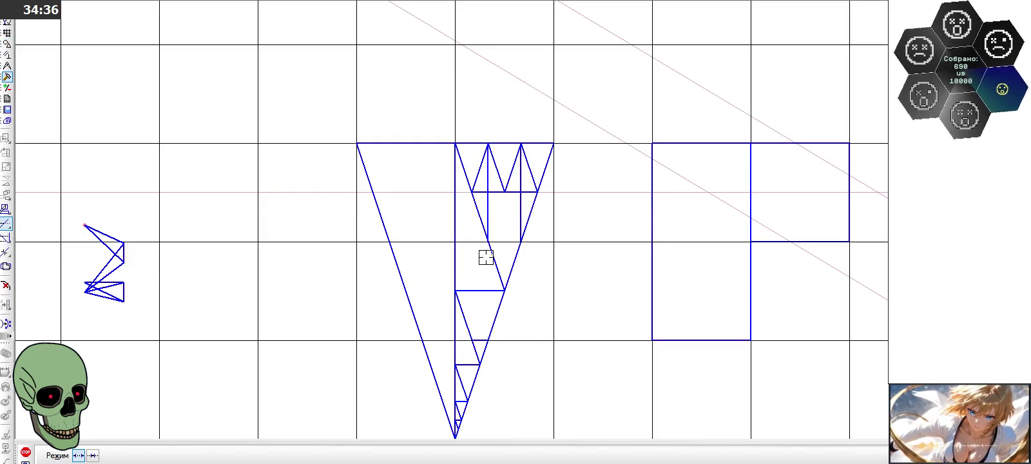
left_click(25, 453)
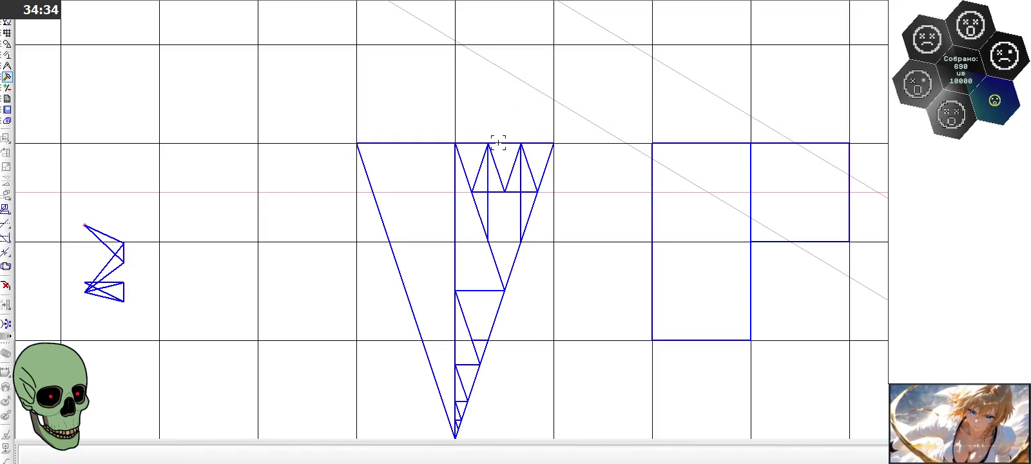
scroll(501, 141, "up", 1)
scroll(501, 139, "up", 2)
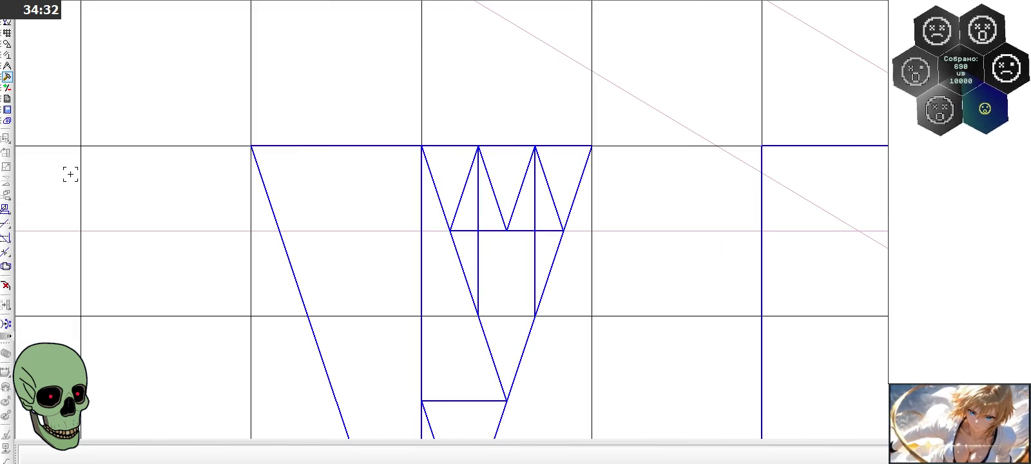
Step: Draw verticals at the base line's left end, right end and middle V bottom
left_click(6, 44)
left_click(6, 167)
left_click(450, 230)
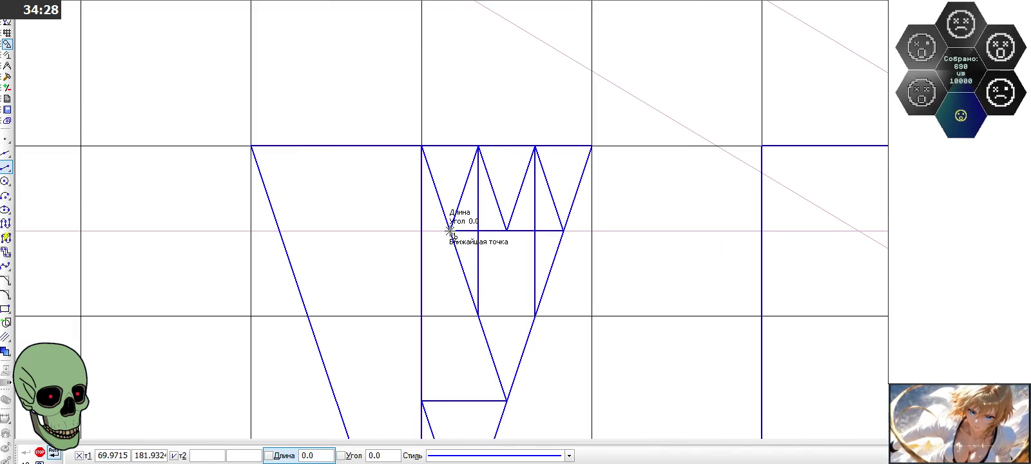
left_click(450, 129)
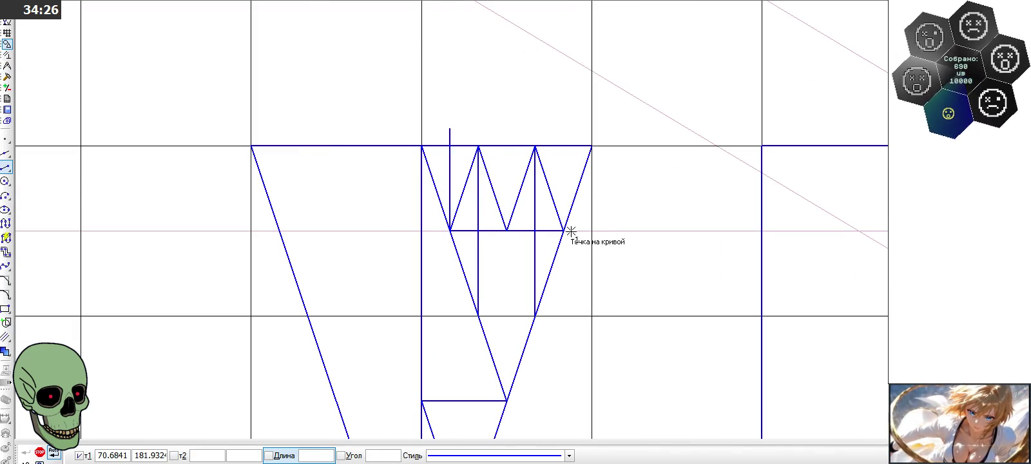
left_click(564, 112)
left_click(507, 230)
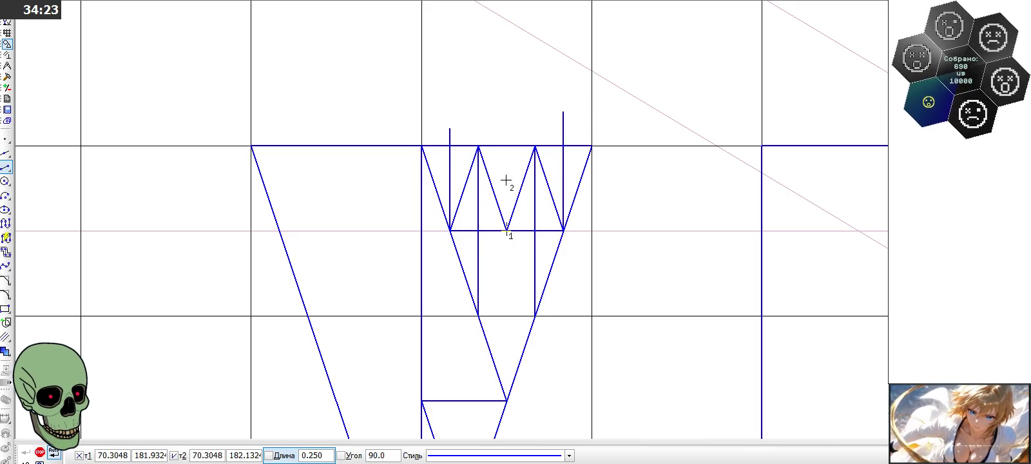
left_click(507, 129)
Step: Trim the overhanging stubs of the left, middle and right new verticals
left_click(7, 77)
left_click(6, 222)
left_click(450, 135)
left_click(507, 134)
left_click(561, 127)
scroll(479, 101, "down", 1)
scroll(479, 101, "down", 1)
left_click(25, 453)
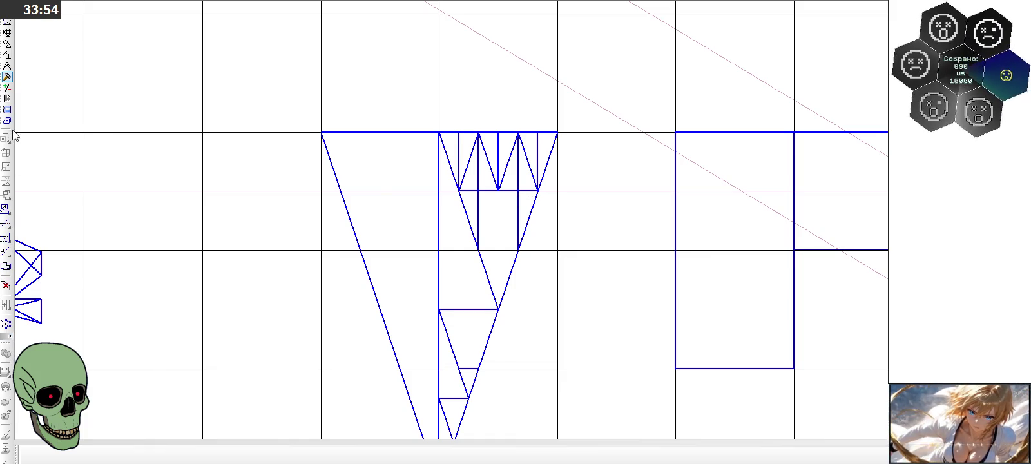
Step: Activate the Geometry panel ahead of editing the zigzag's left diagonal
left_click(7, 45)
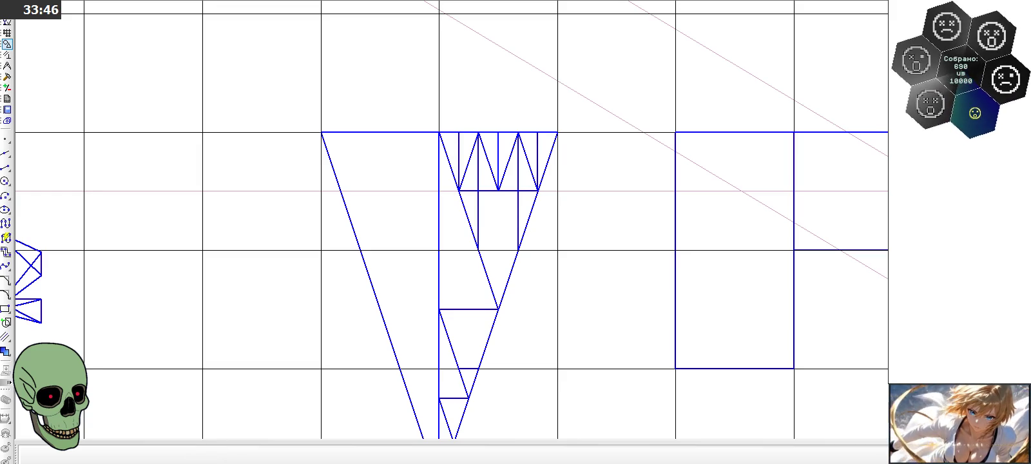
Step: Copy the leftmost slanted zigzag segment onto the top of the right square
double_click(483, 147)
left_click(479, 132)
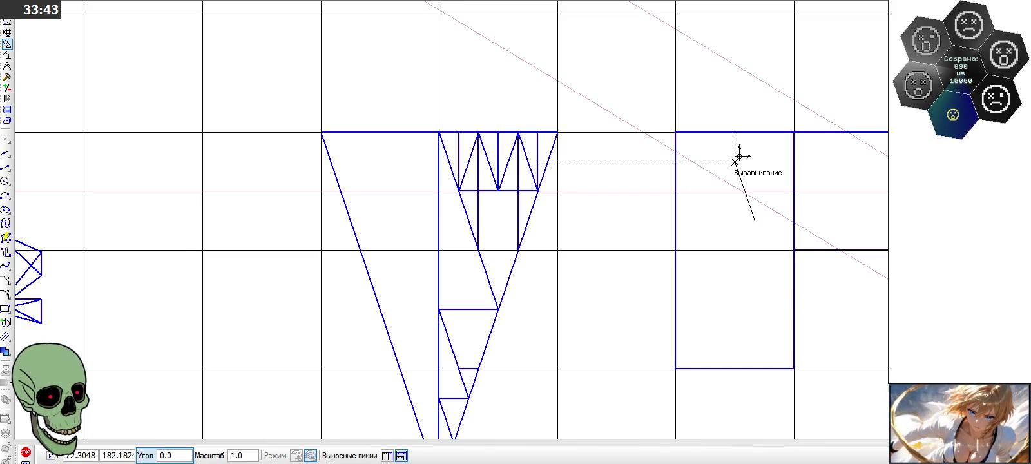
left_click(794, 132)
key("Escape")
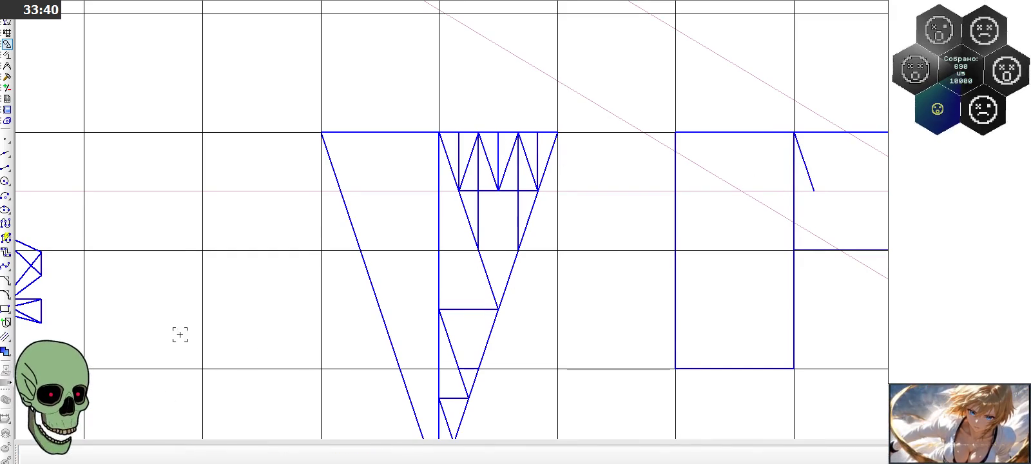
double_click(512, 158)
left_click(498, 191)
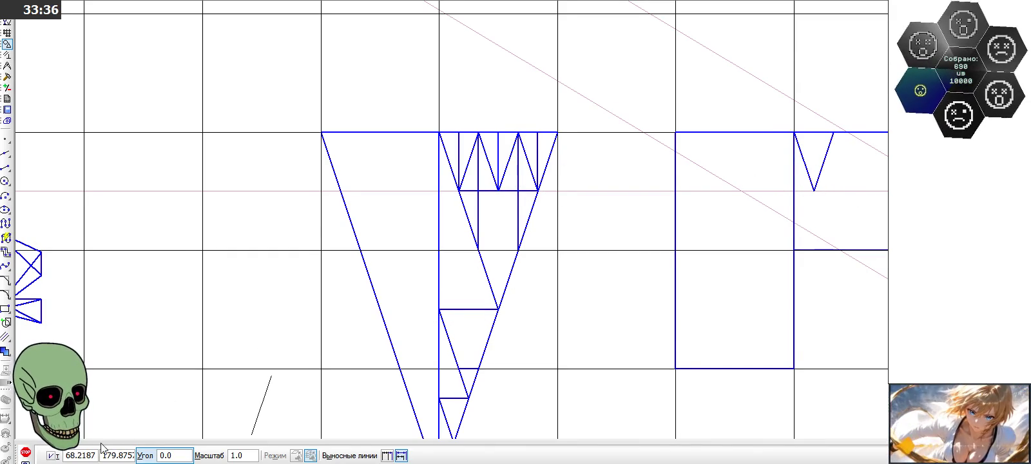
left_click(26, 451)
Step: Copy and paste a slanted segment at the zigzag's next top vertex using Ctrl+C/Ctrl+V
left_click(482, 155)
key("ctrl+c")
left_click(478, 132)
key("ctrl+v")
left_click(834, 132)
left_click(26, 452)
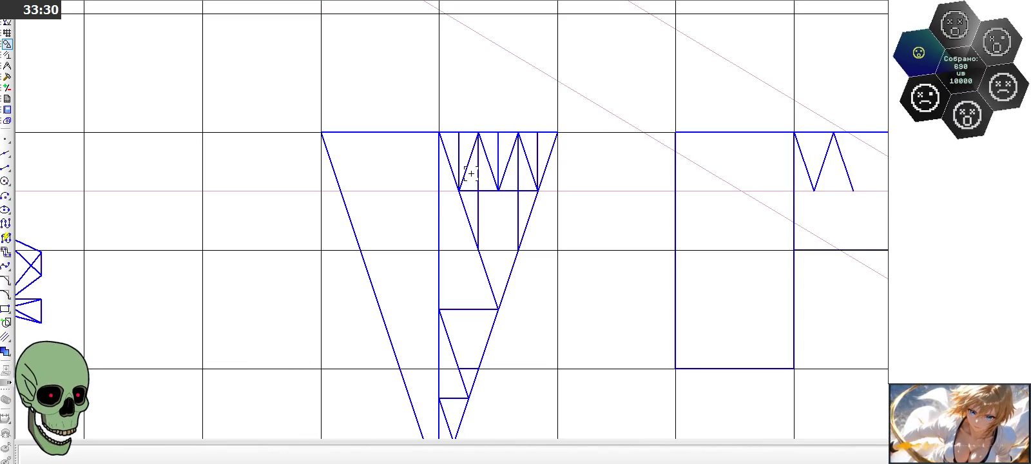
Step: Paste two more slanted segment copies further right along the zigzag
left_click(499, 187)
key("ctrl+c")
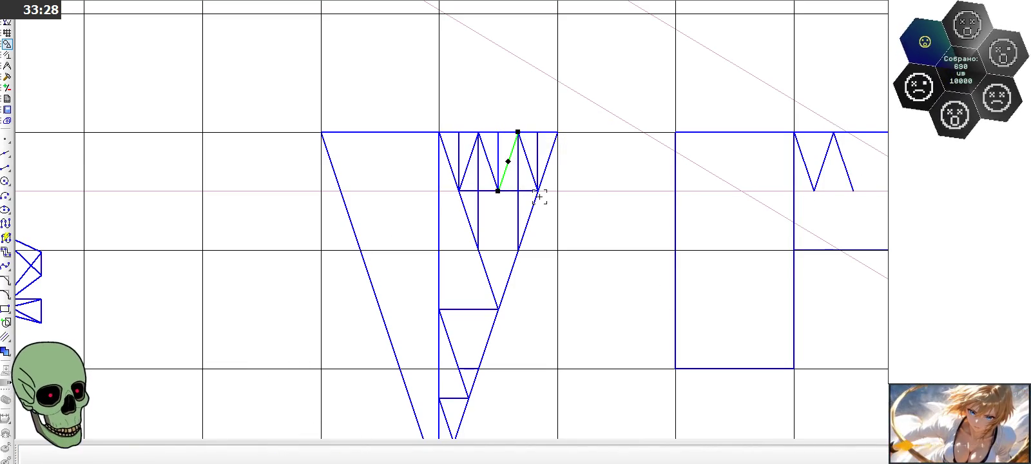
key("ctrl+v")
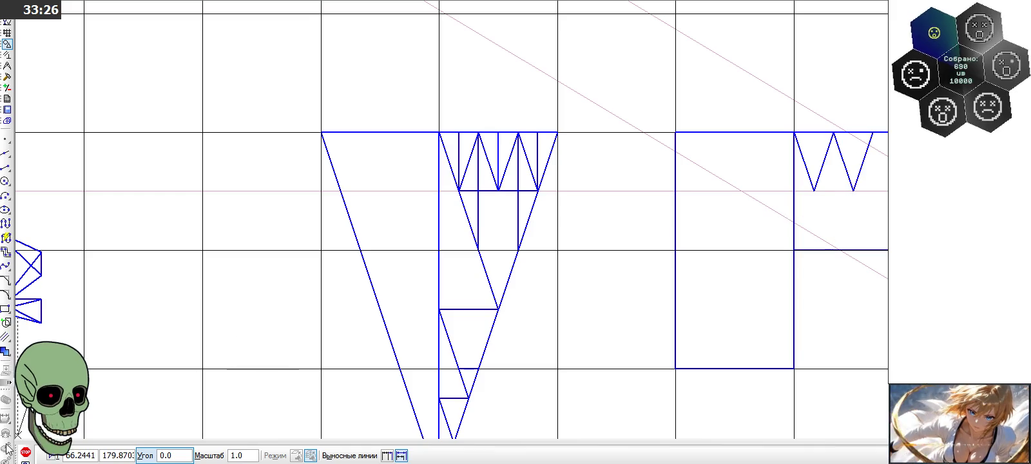
left_click(26, 451)
key("ctrl+v")
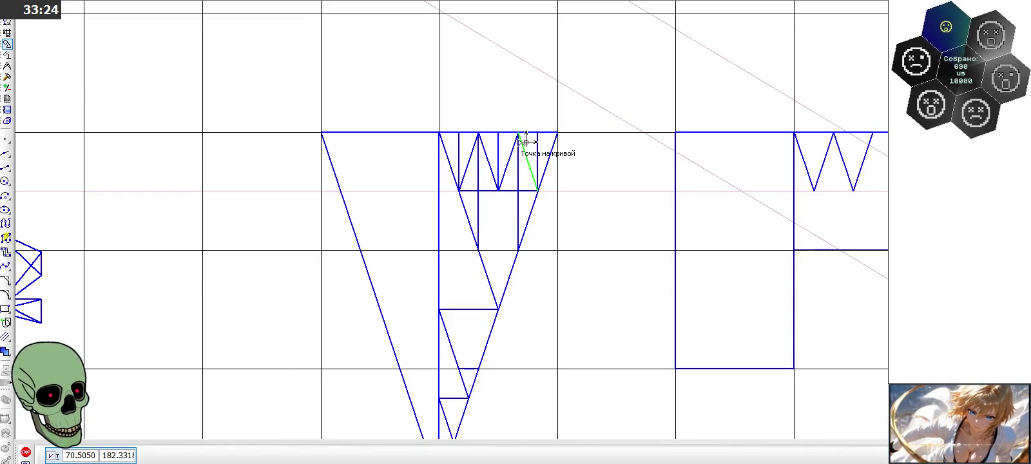
left_click(833, 132)
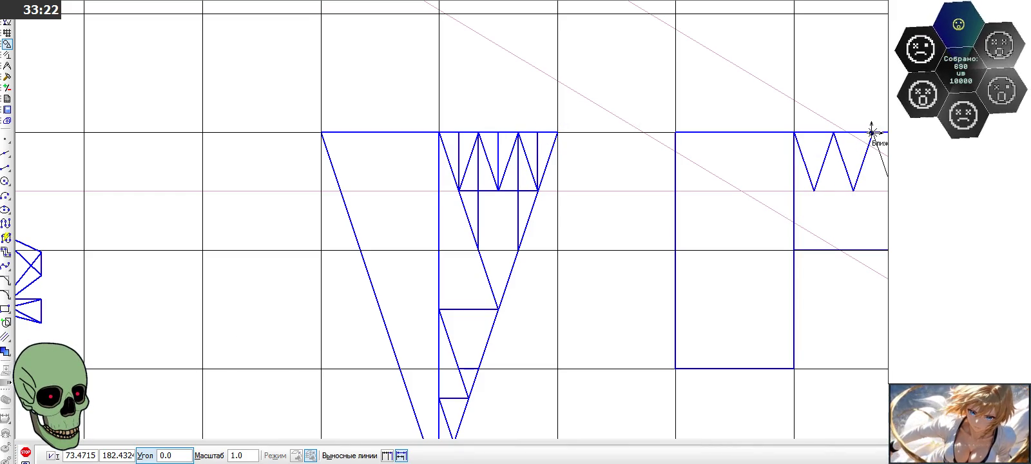
left_click(874, 133)
left_click(26, 451)
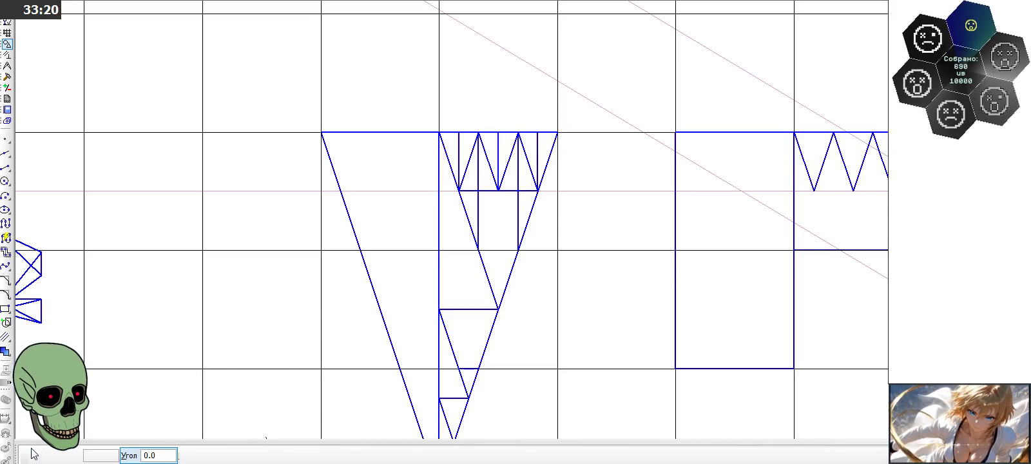
Step: Copy another zigzag diagonal from its lower vertex and paste it
left_click(509, 162)
key("ctrl+c")
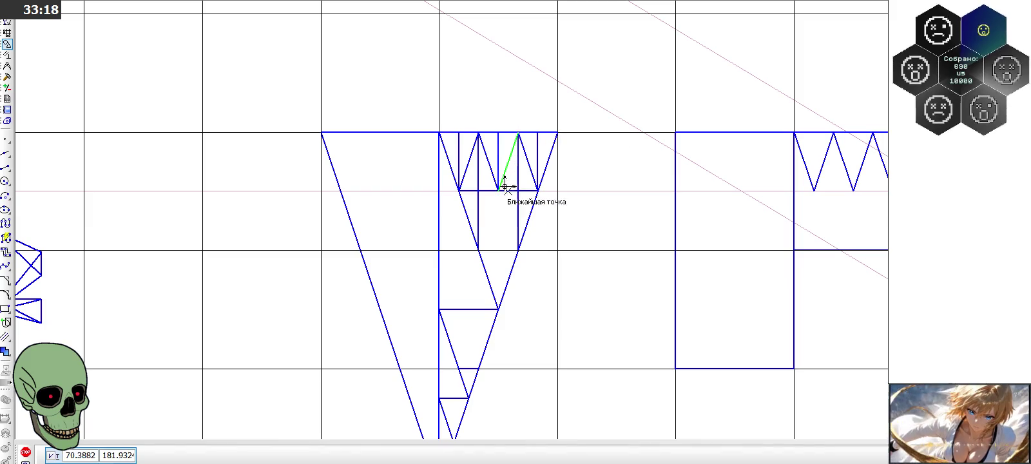
left_click(499, 190)
key("ctrl+v")
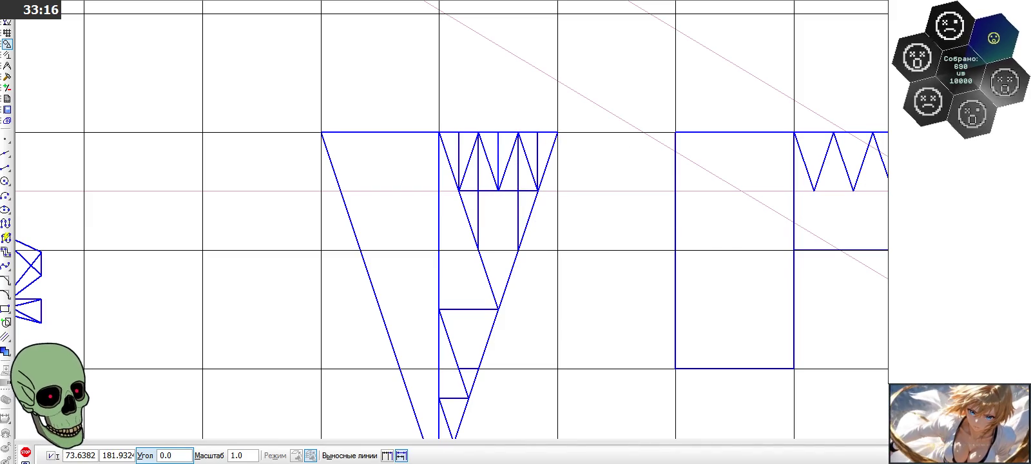
left_click(25, 452)
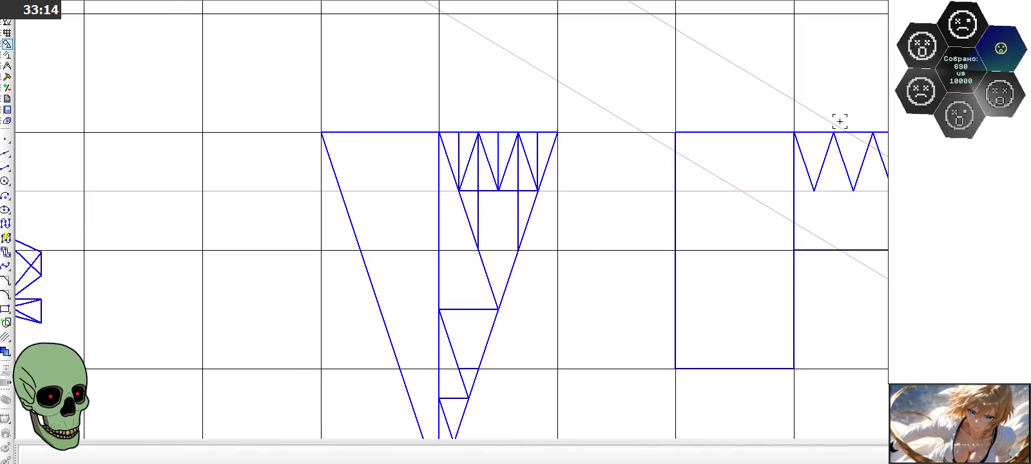
Step: Draw three vertical lines rising from the right zigzag's bottom vertices
scroll(840, 115, "up", 3)
scroll(840, 114, "up", 3)
scroll(879, 118, "up", 2)
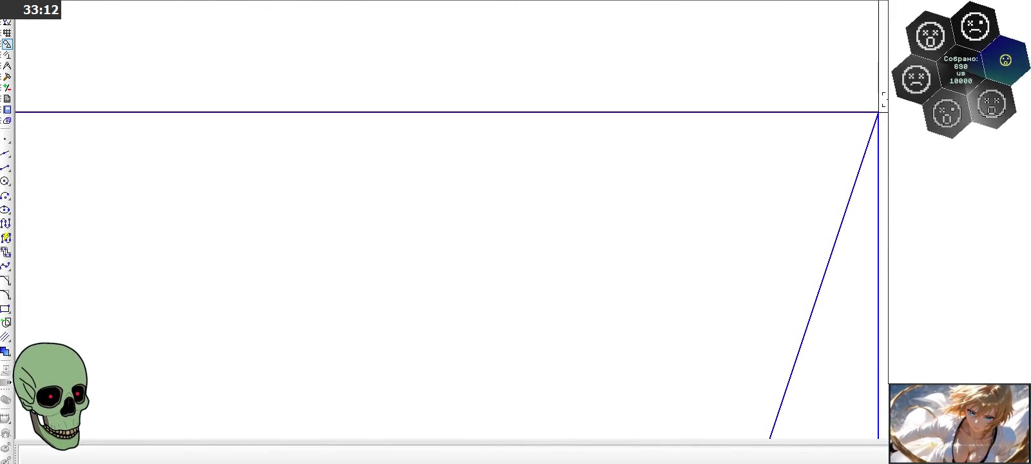
scroll(878, 113, "down", 2)
scroll(849, 103, "down", 2)
scroll(838, 106, "down", 2)
scroll(723, 145, "down", 2)
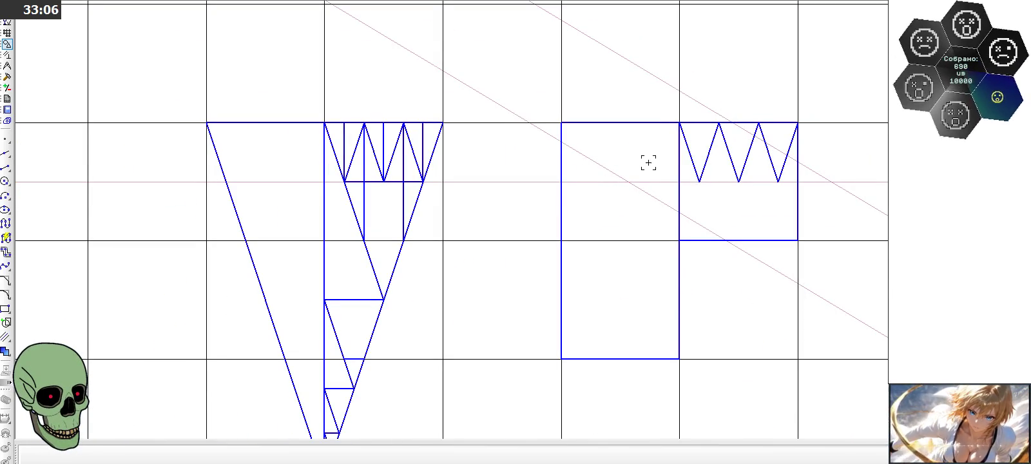
left_click(5, 167)
scroll(707, 173, "up", 1)
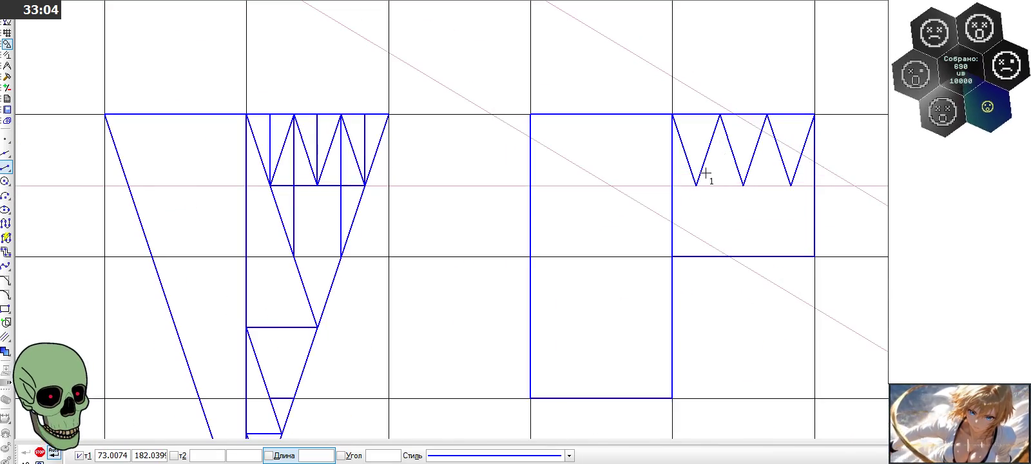
left_click(696, 185)
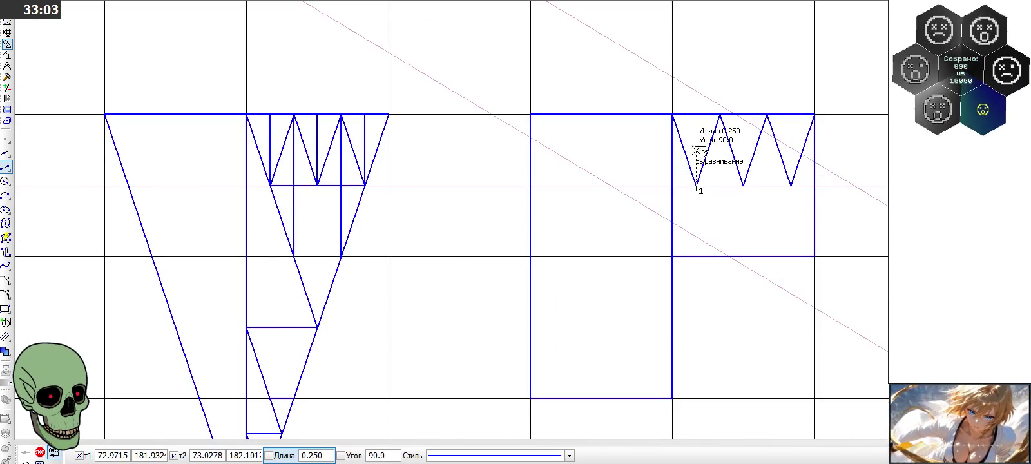
left_click(696, 100)
left_click(744, 186)
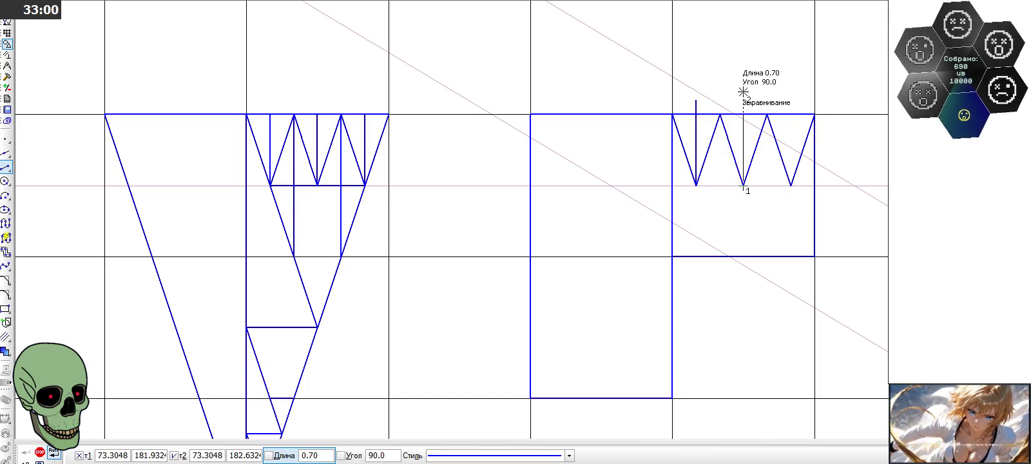
left_click(743, 86)
left_click(792, 186)
left_click(791, 86)
Step: Draw a horizontal line joining the zigzag's bottom vertices
left_click(672, 185)
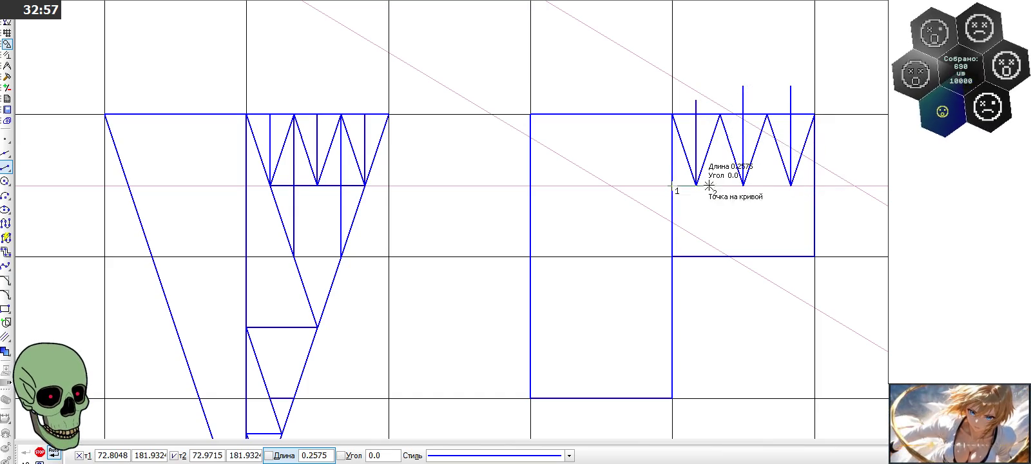
left_click(814, 186)
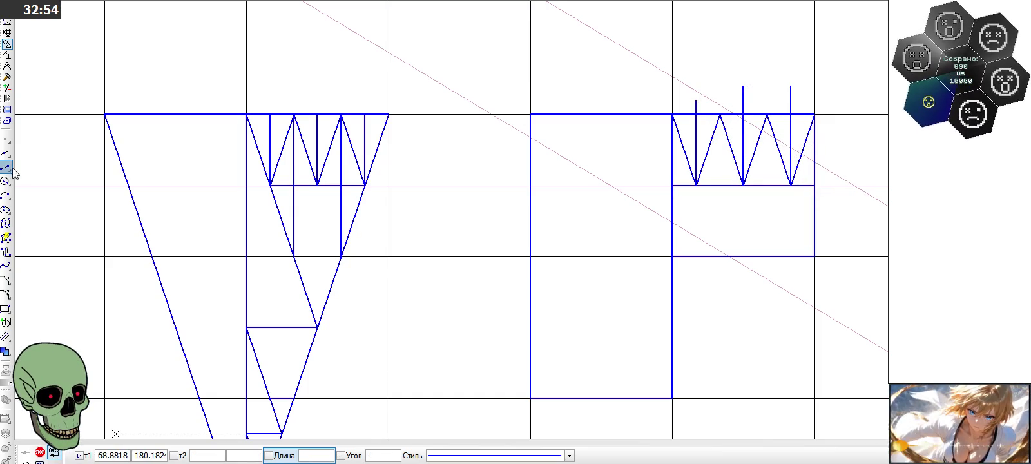
left_click(7, 76)
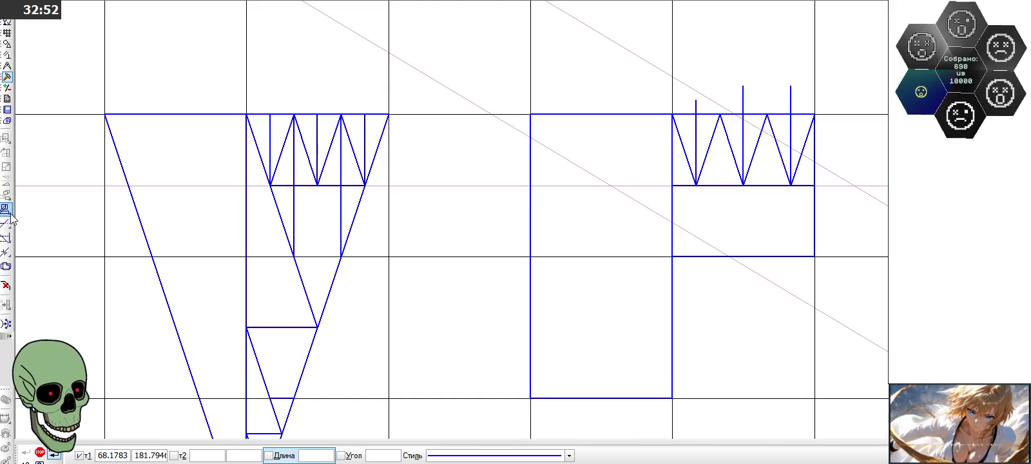
left_click(6, 222)
Step: Trim away the excess part of a vertical line
left_click(785, 100)
scroll(695, 144, "down", 2)
left_click(26, 453)
scroll(410, 132, "up", 2)
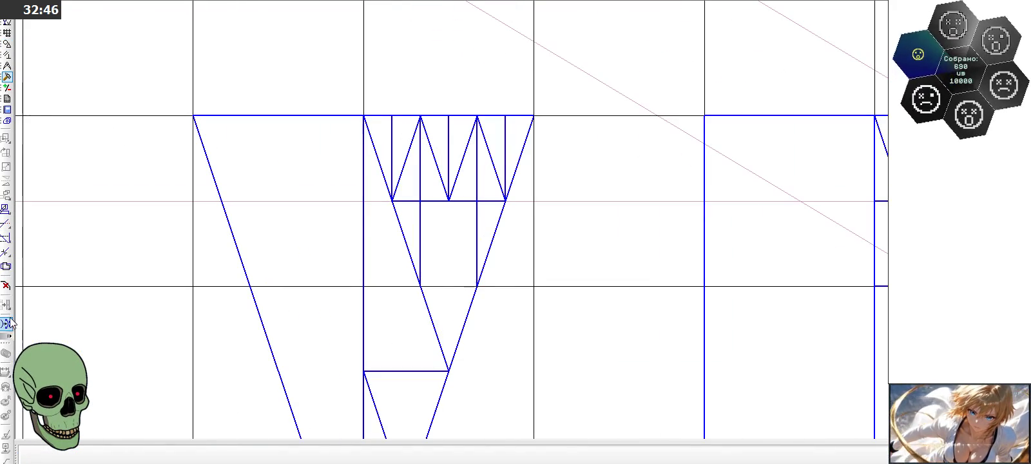
left_click(7, 44)
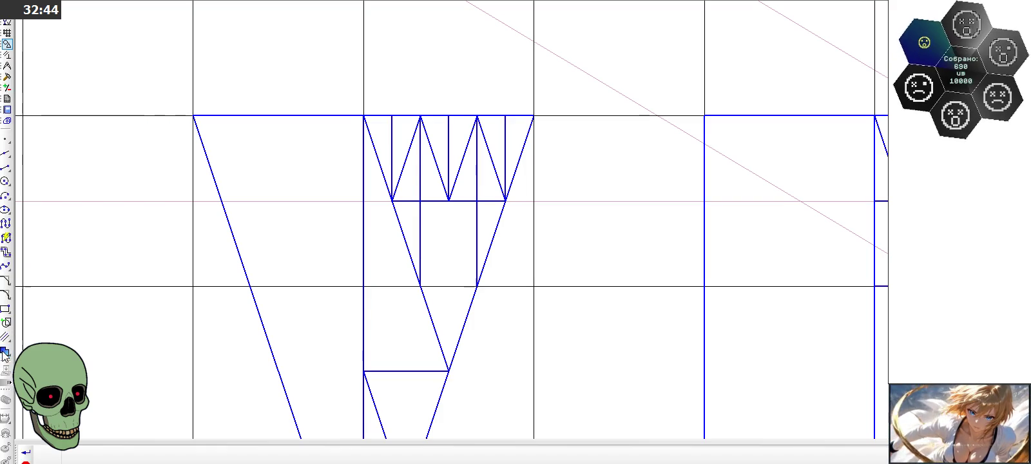
Step: Fill matching triangles in both bands cyan, then the next pair dark turquoise
left_click(4, 352)
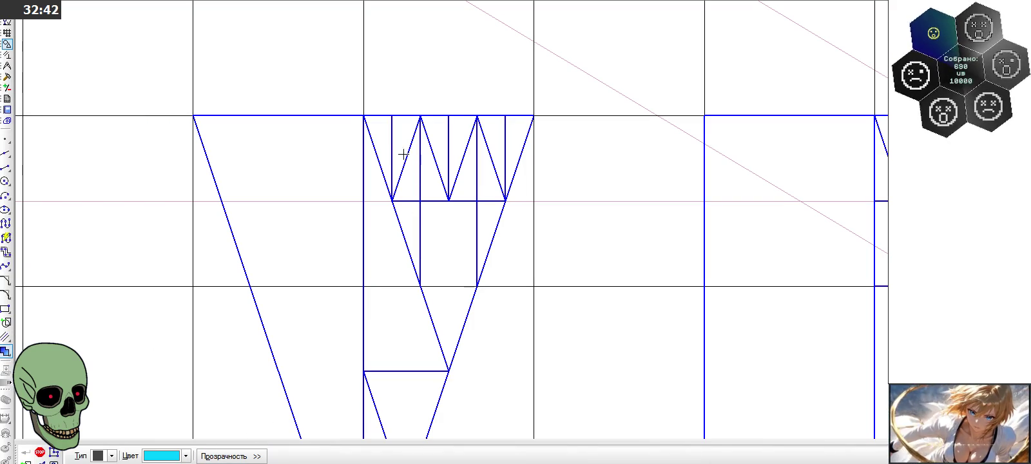
left_click(386, 142)
left_click(883, 140)
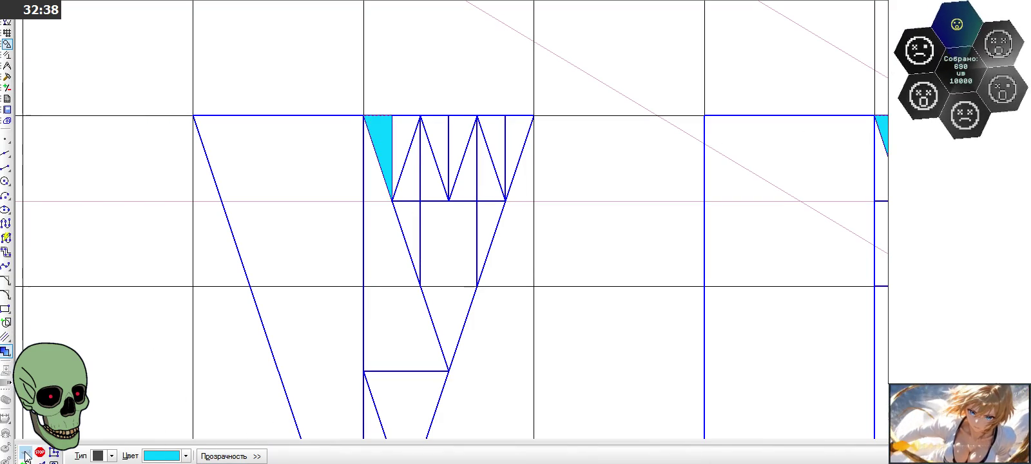
left_click(186, 455)
left_click(197, 403)
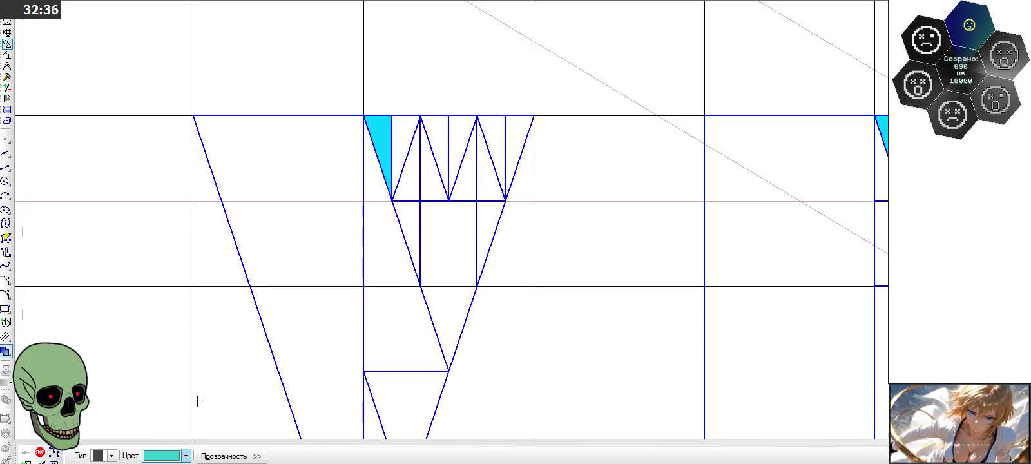
scroll(343, 187, "down", 1)
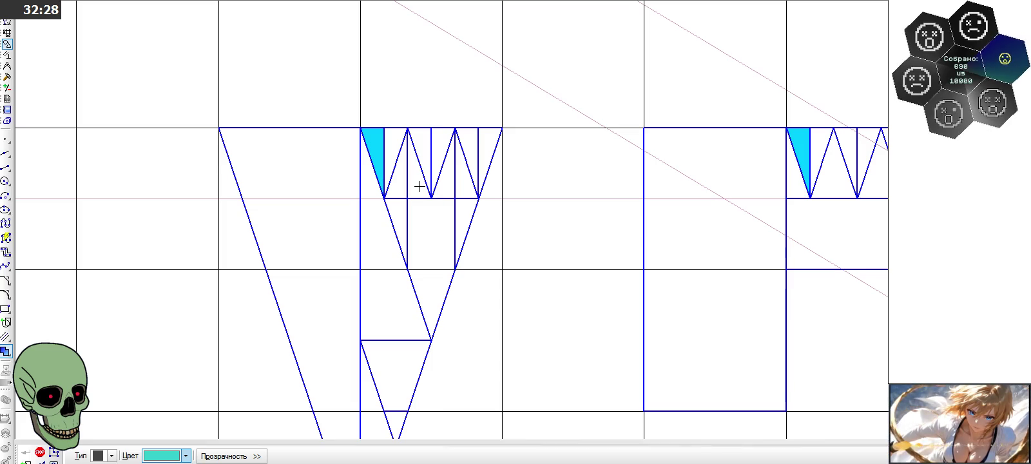
left_click(420, 186)
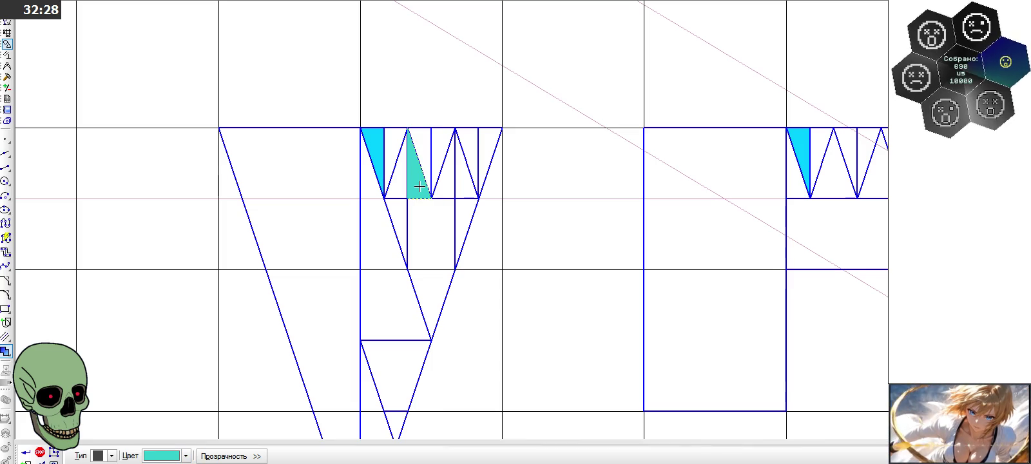
left_click(790, 184)
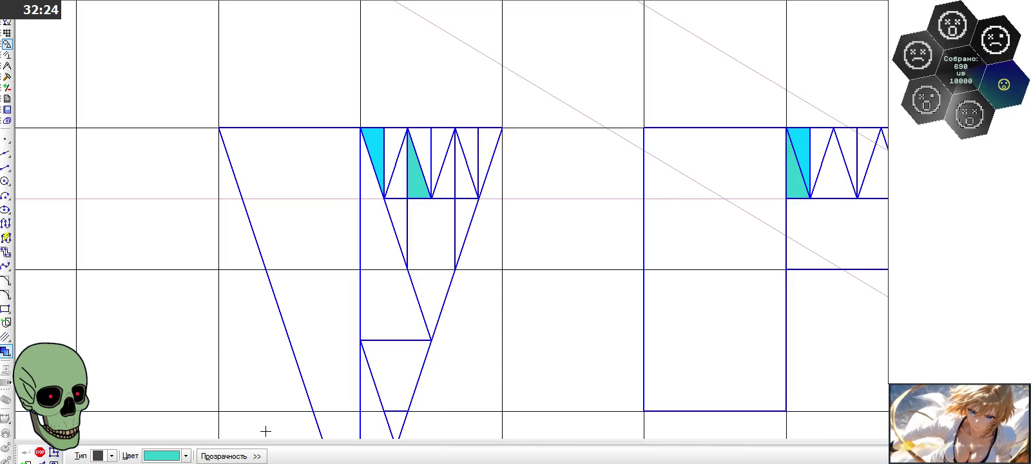
Step: Try a grey-blue fill on the next triangle, then undo it
left_click(186, 455)
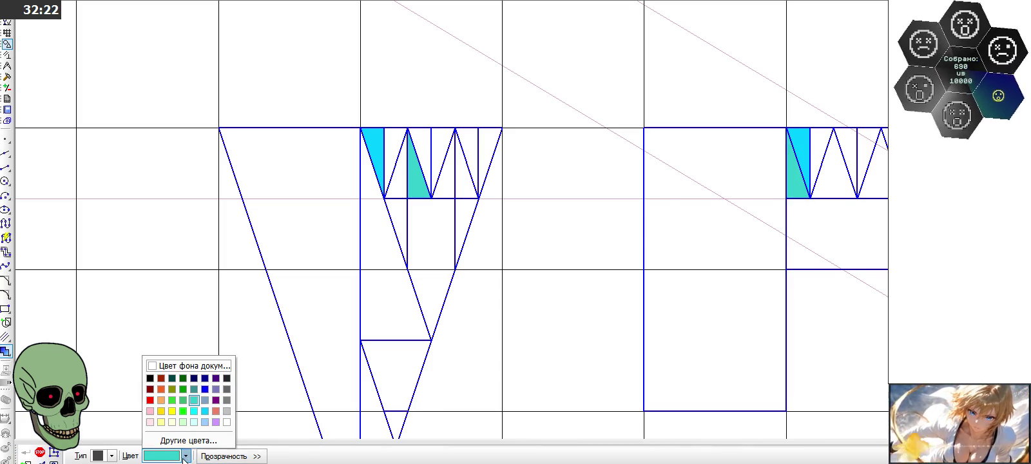
left_click(205, 400)
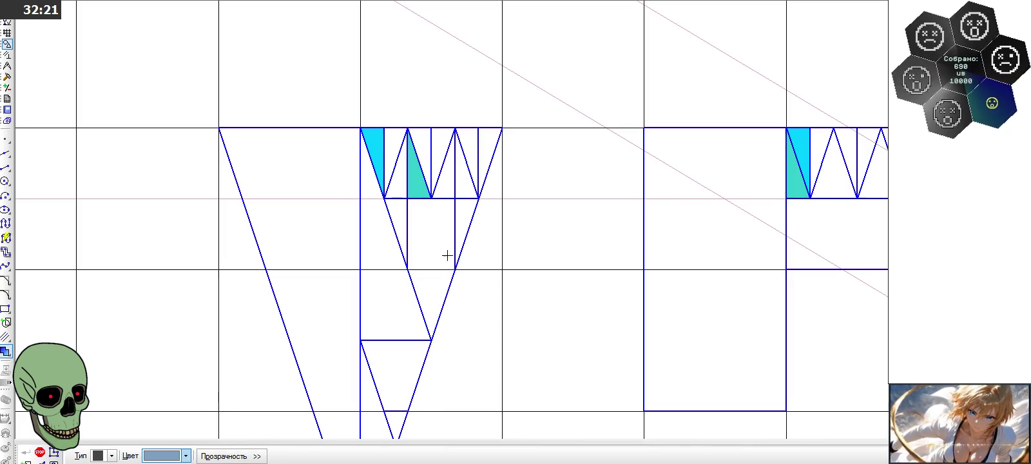
left_click(446, 190)
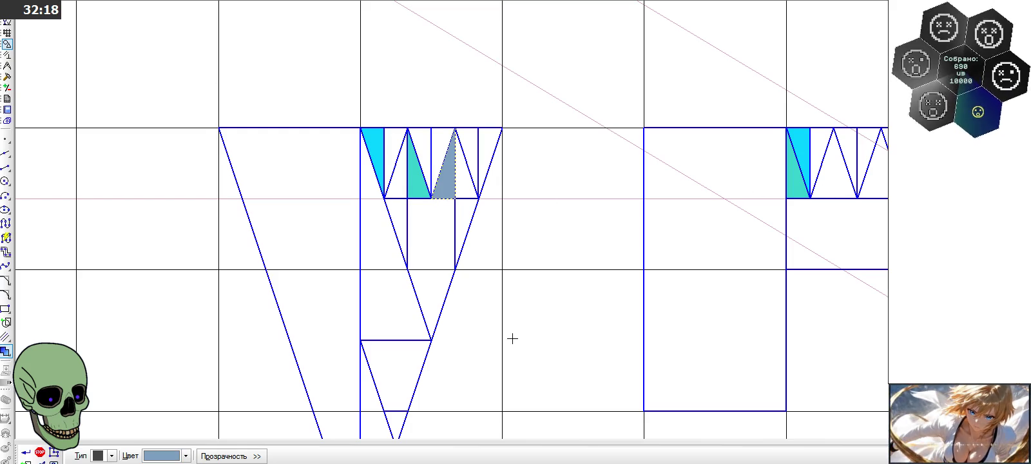
left_click(26, 453)
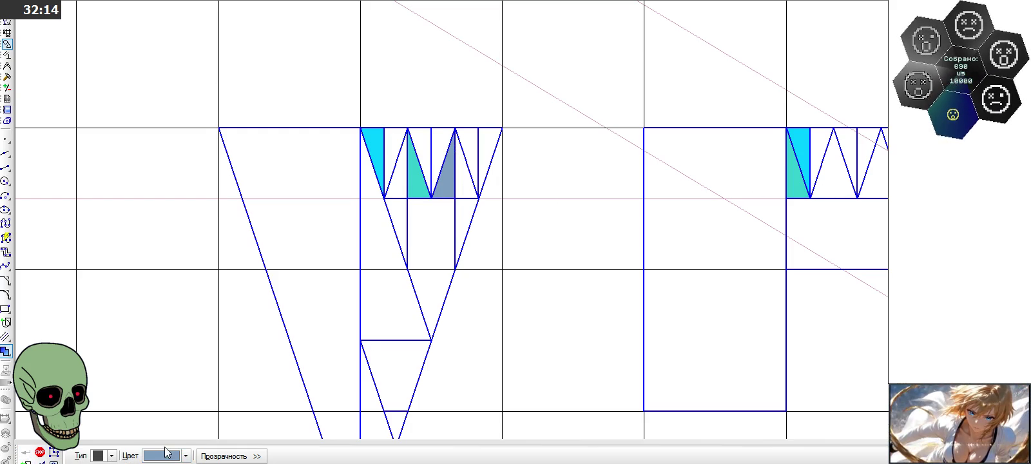
left_click(174, 458)
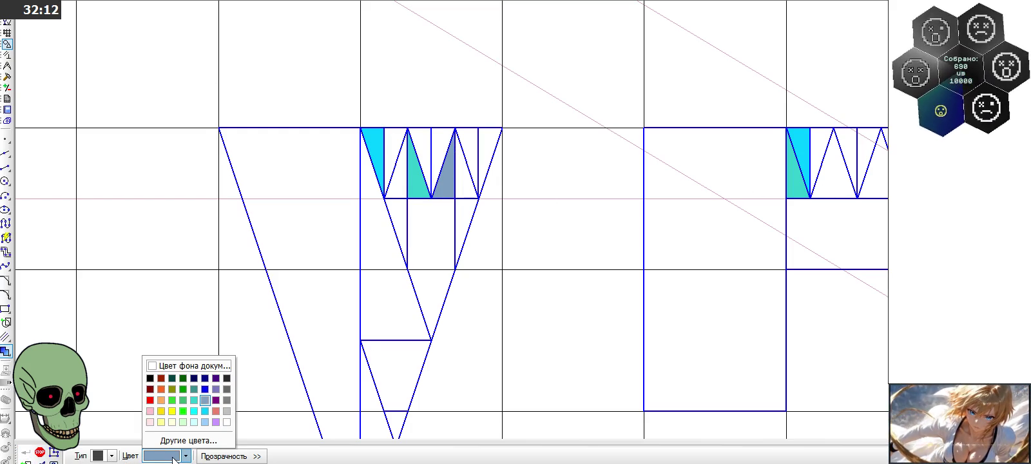
left_click(216, 400)
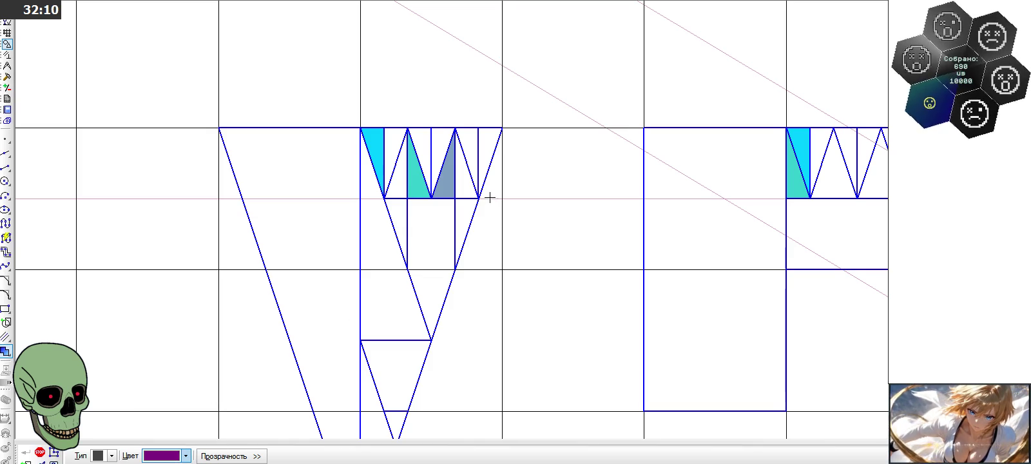
left_click(40, 452)
left_click(306, 2)
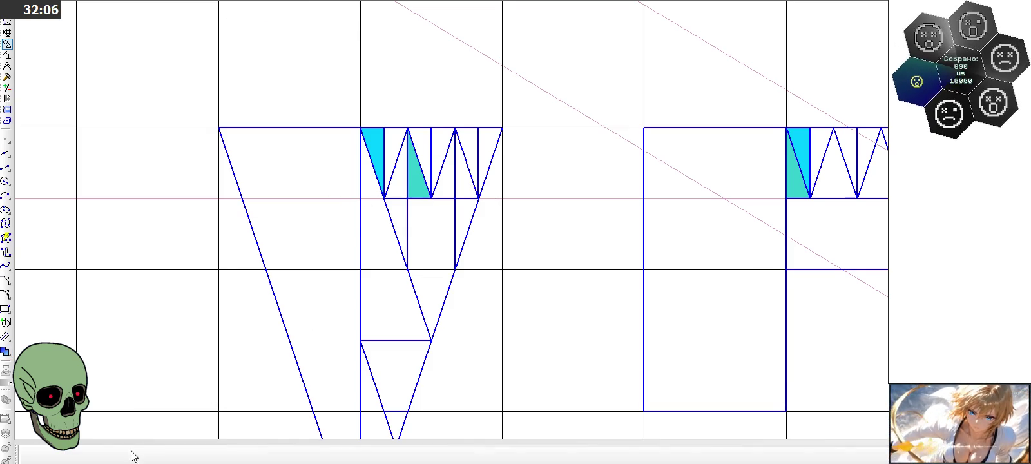
Step: Fill the triangle beside the teal one pale green
left_click(5, 353)
left_click(185, 456)
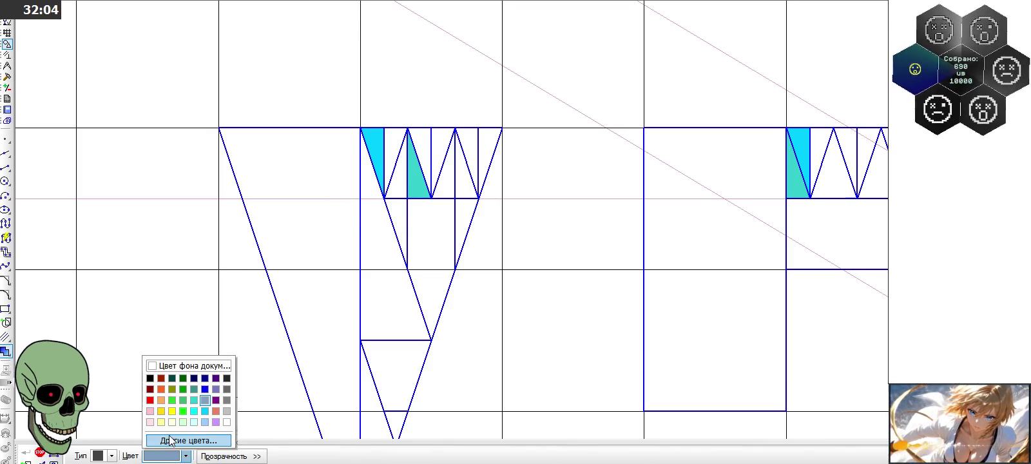
left_click(183, 421)
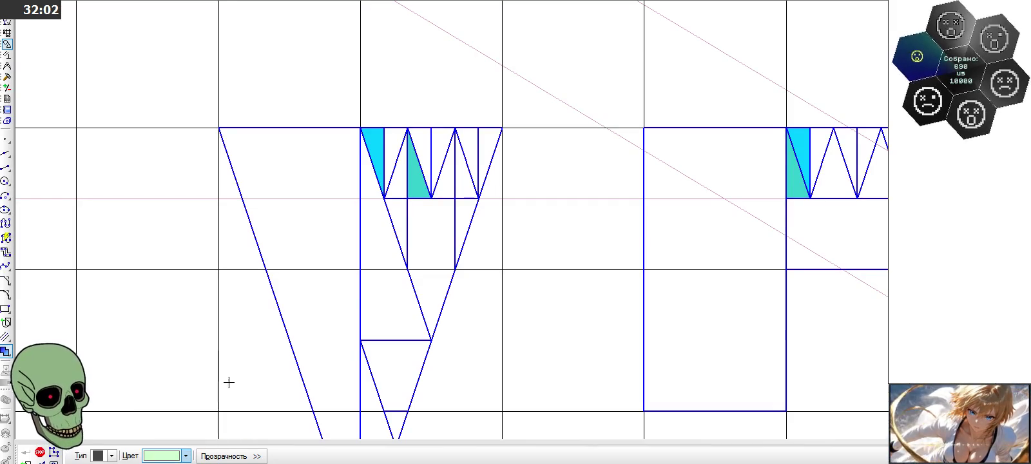
left_click(453, 184)
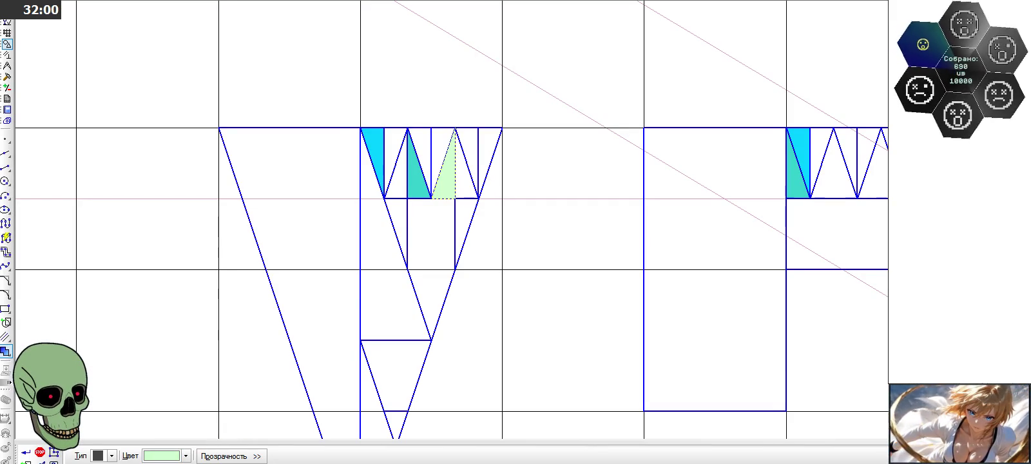
left_click(26, 453)
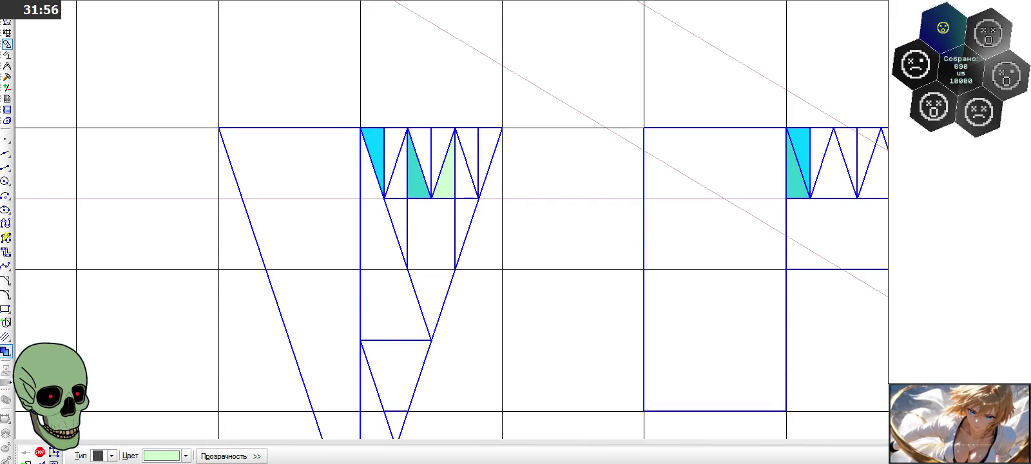
Step: Fill the last triangle of the left band light cyan
left_click(185, 455)
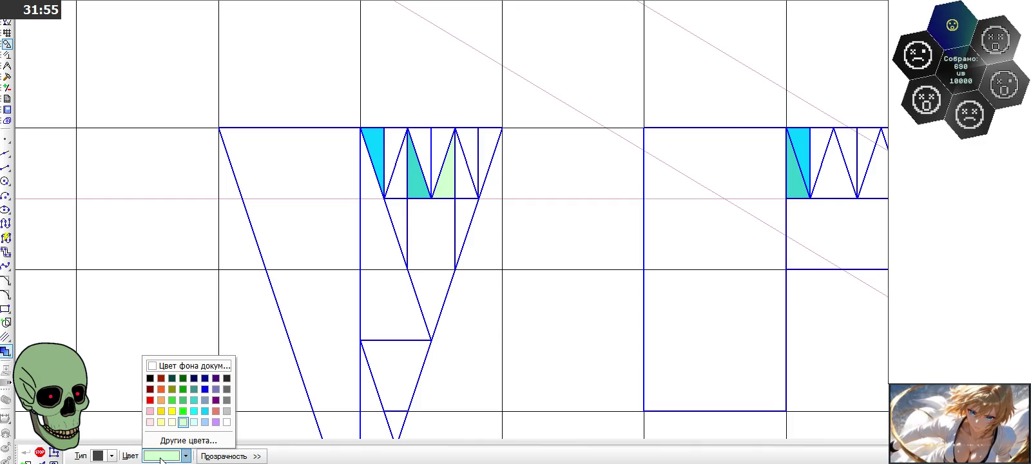
left_click(196, 422)
left_click(491, 141)
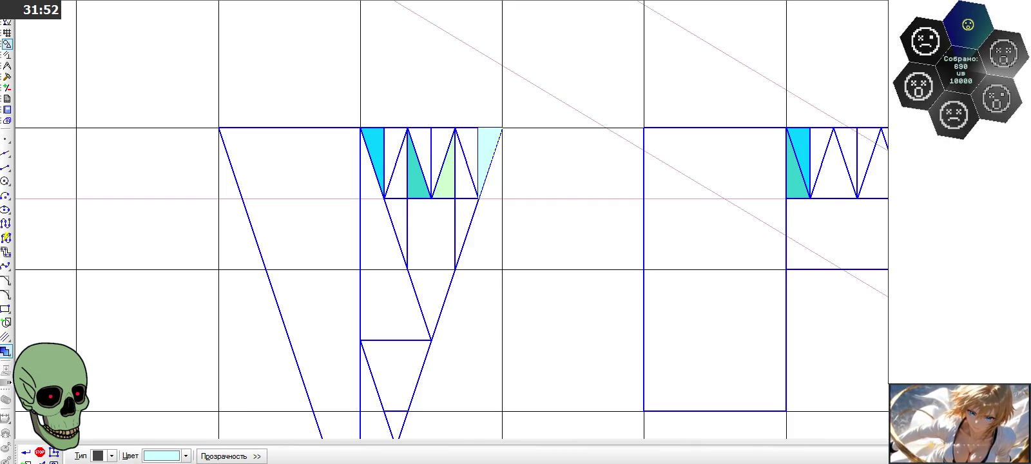
left_click(26, 452)
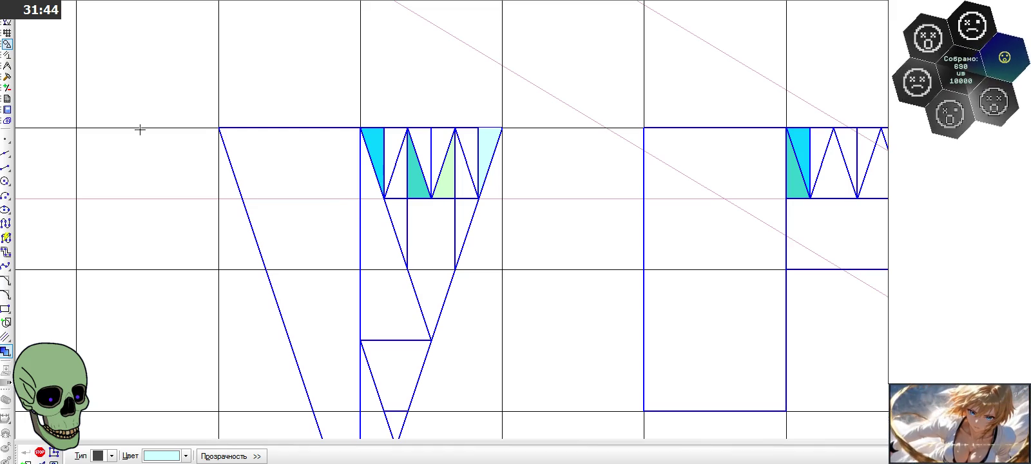
Step: Draw two vertical lines down from the right band's top vertices
left_click(6, 167)
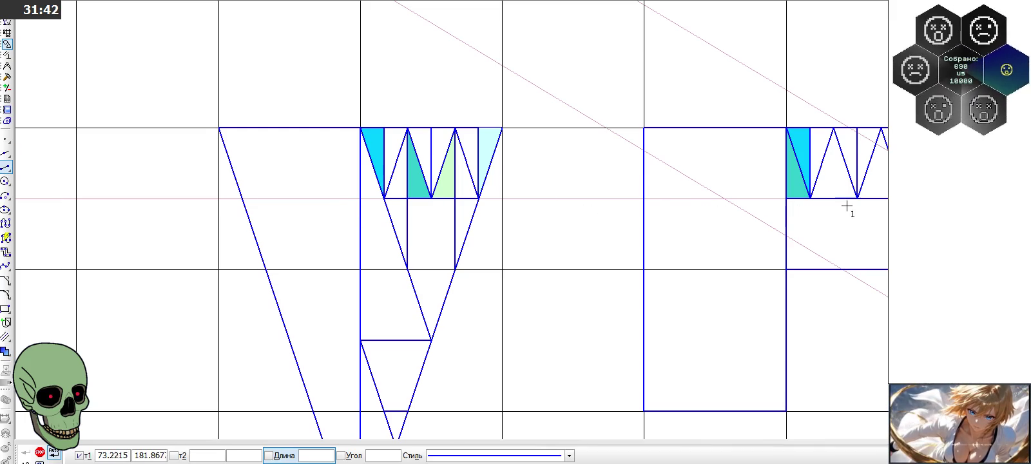
left_click(834, 129)
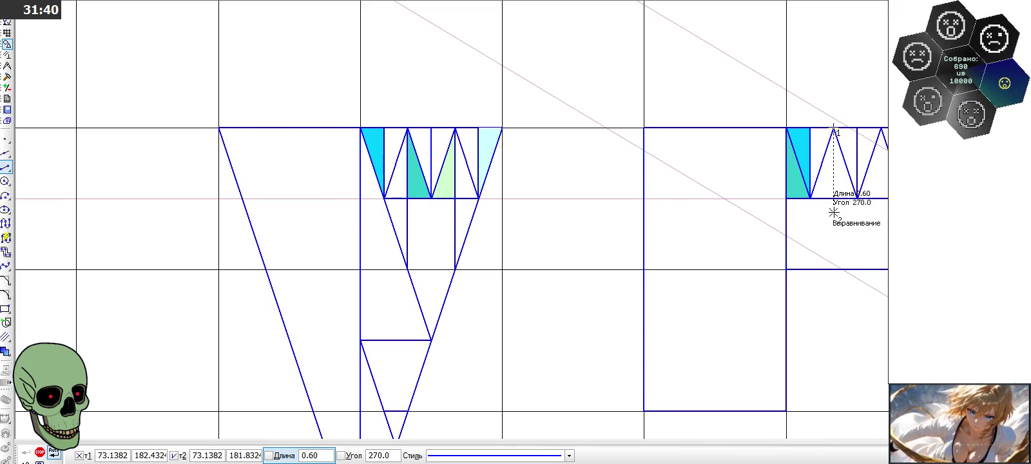
left_click(834, 212)
left_click(881, 129)
left_click(882, 213)
Step: Trim the line stub hanging below the band
left_click(6, 77)
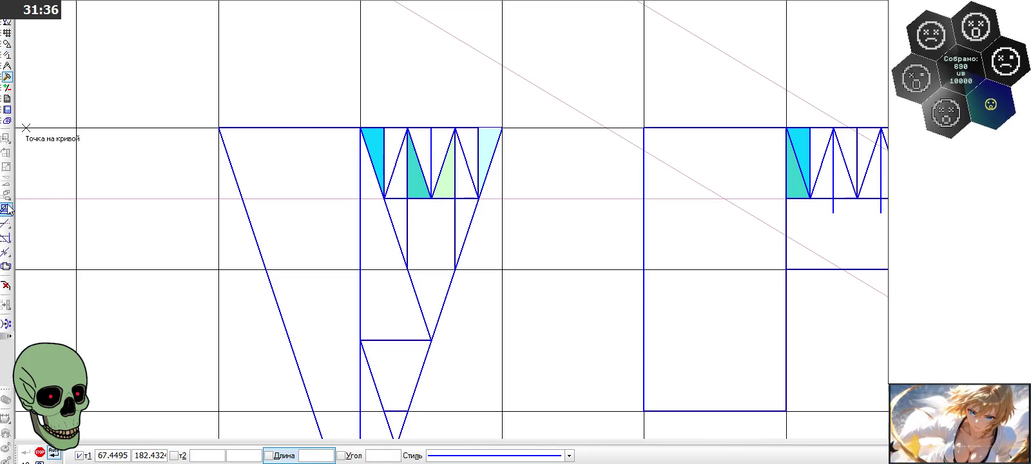
left_click(5, 223)
left_click(877, 212)
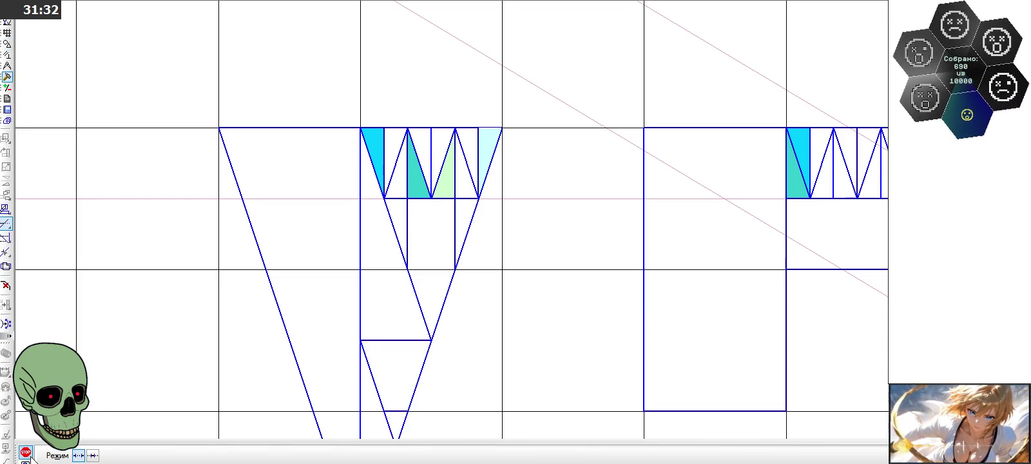
left_click(25, 452)
scroll(546, 161, "down", 1)
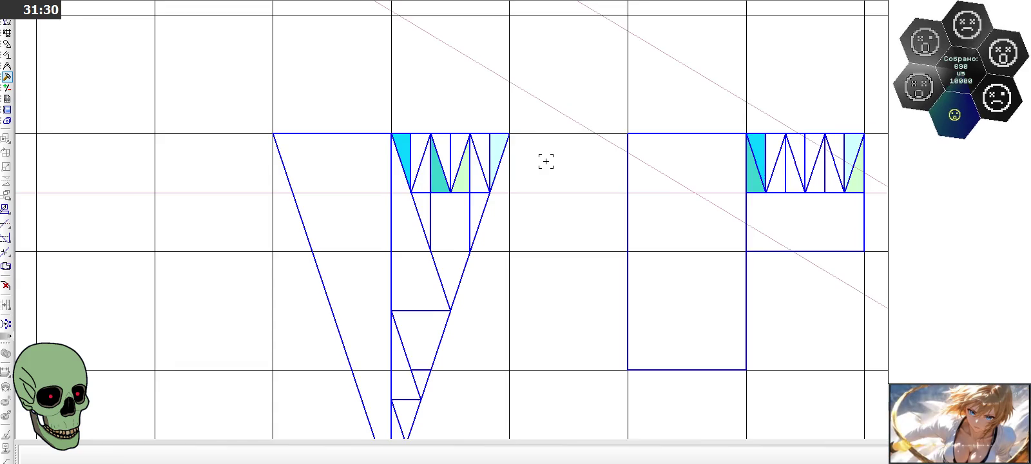
scroll(545, 162, "up", 1)
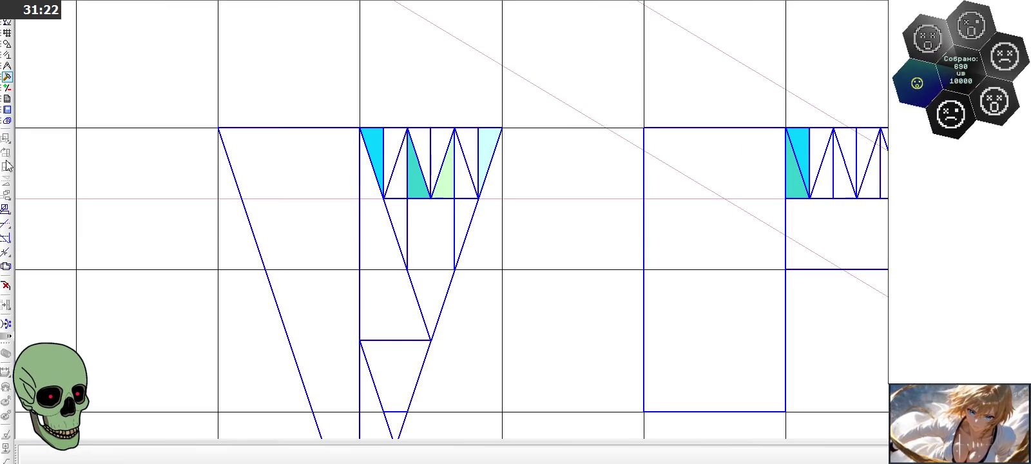
Step: Fill the inverted triangles of both zigzag bands Индиго
left_click(7, 44)
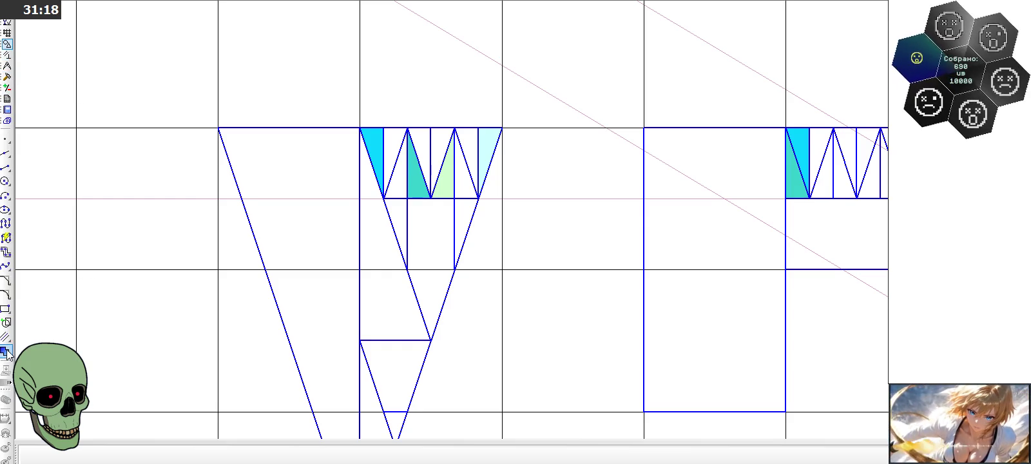
left_click(5, 352)
left_click(185, 456)
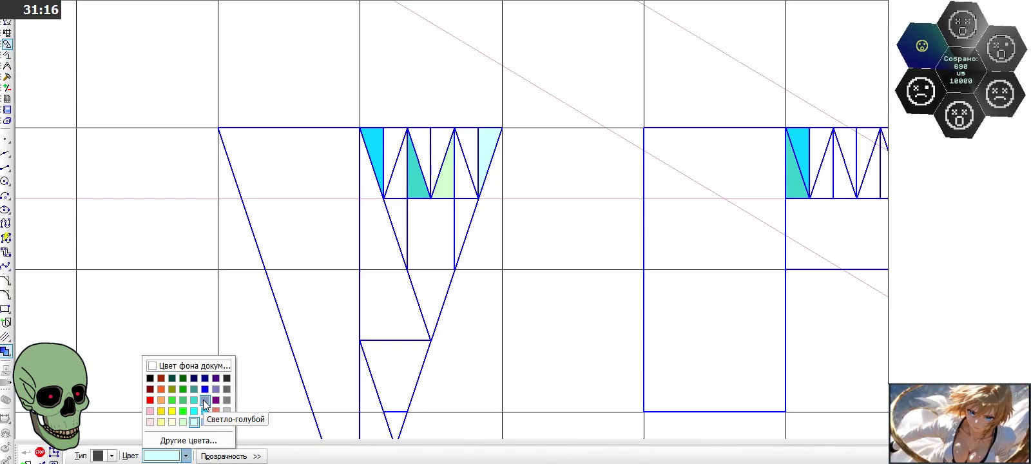
left_click(205, 389)
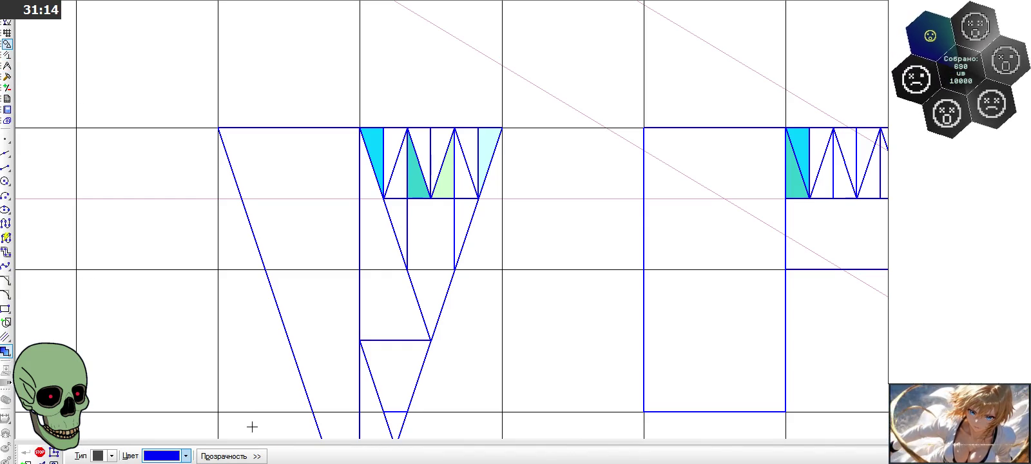
left_click(171, 456)
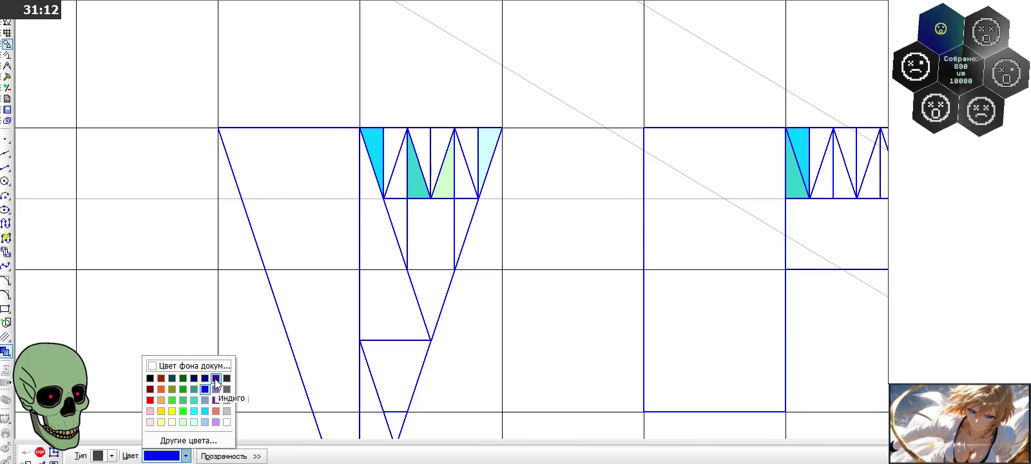
left_click(216, 378)
left_click(439, 153)
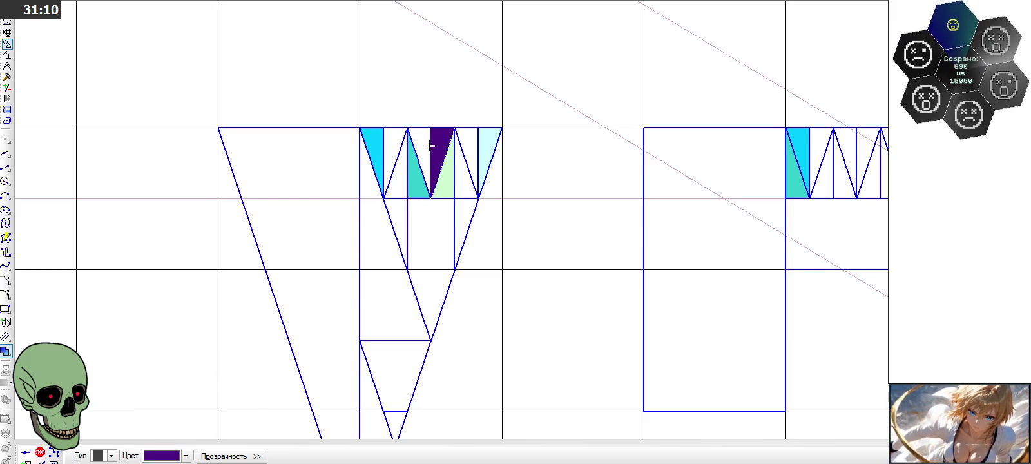
left_click(427, 173)
left_click(850, 149)
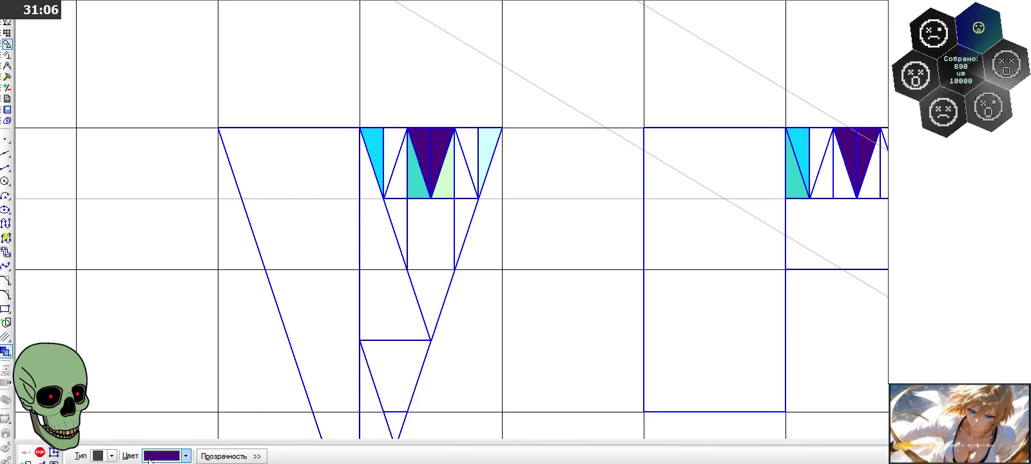
Step: Fill the triangles flanking the indigo ones grey in both bands
left_click(185, 456)
left_click(226, 400)
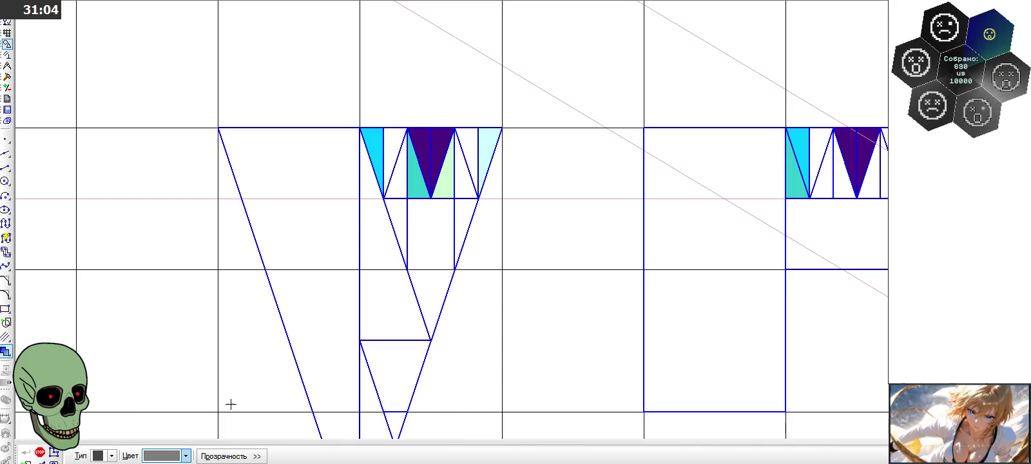
left_click(395, 141)
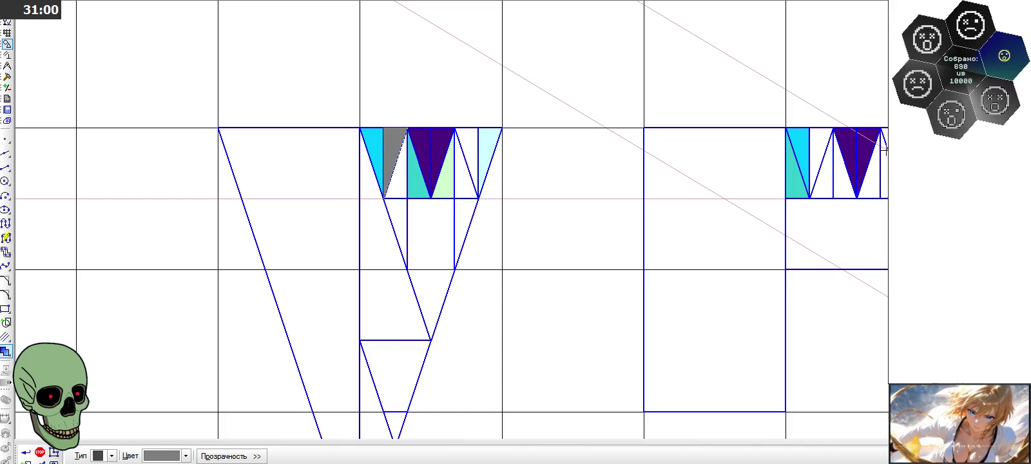
left_click(470, 139)
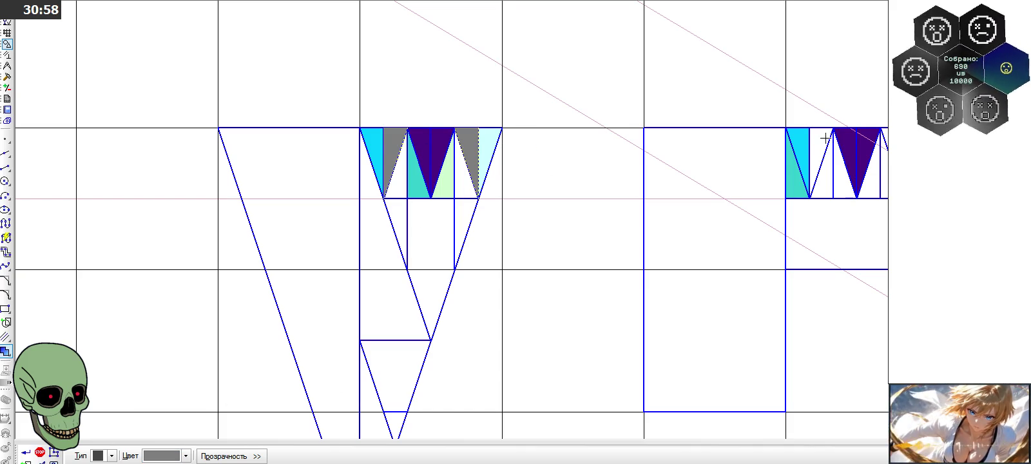
left_click(826, 138)
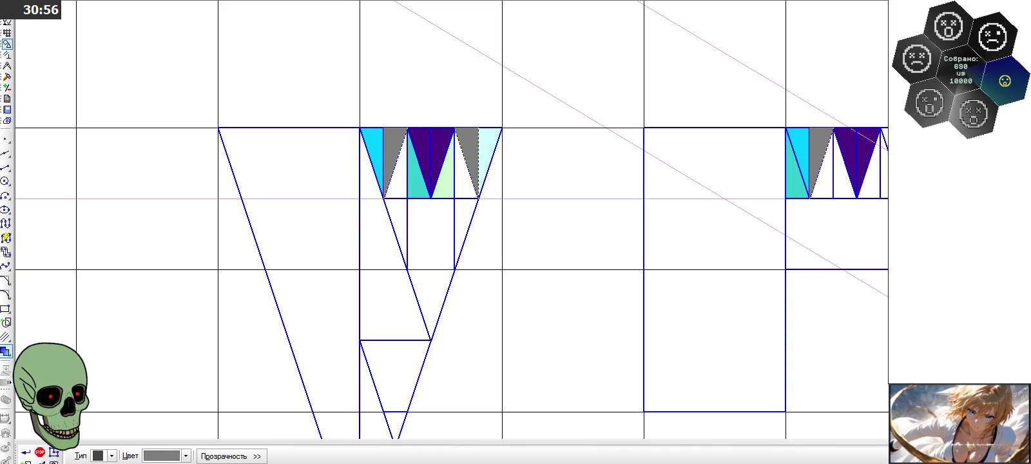
left_click(399, 175)
left_click(458, 179)
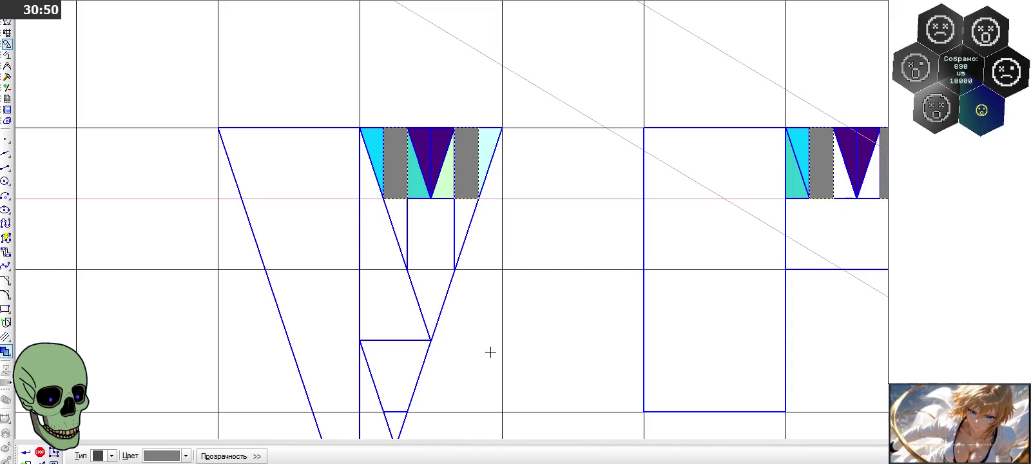
left_click(26, 455)
Step: Scroll the view to review the coloured zigzag bands
scroll(330, 178, "down", 2)
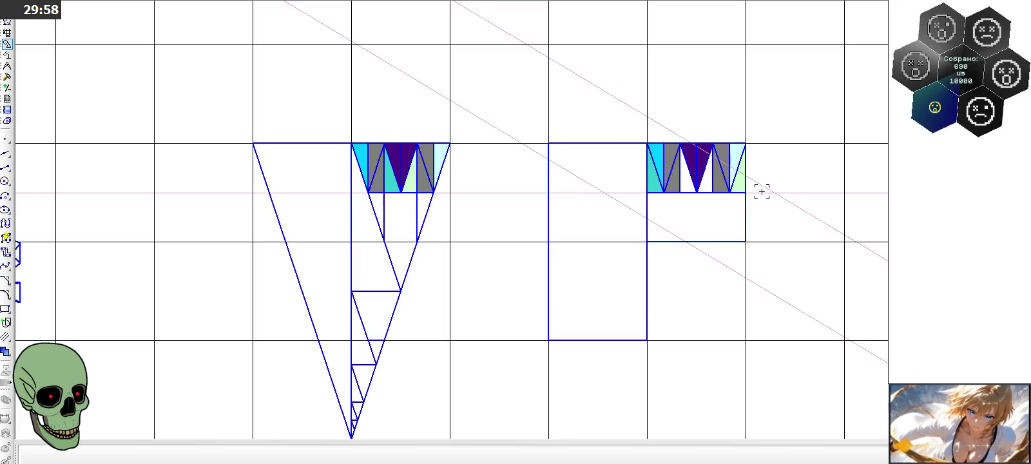
scroll(758, 200, "up", 1)
scroll(750, 208, "up", 1)
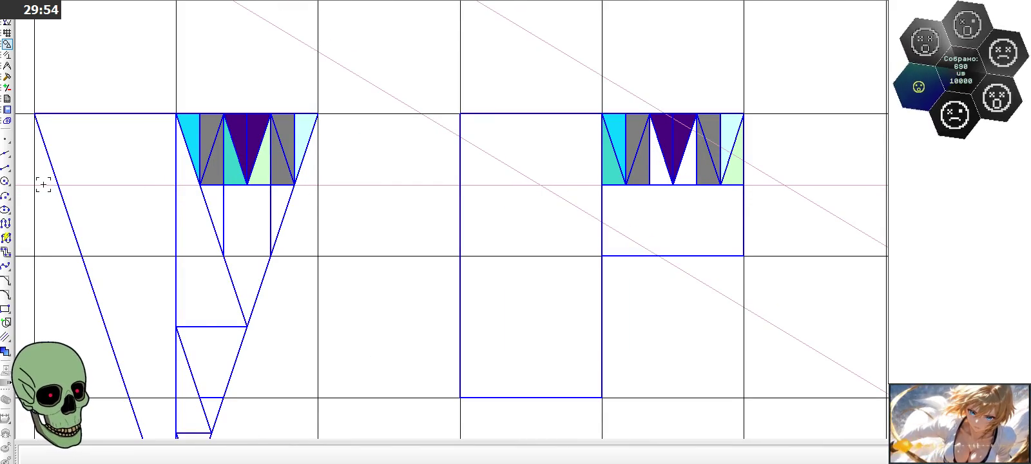
Step: Draw short segments of length 0.250 below the right zigzag band
left_click(7, 169)
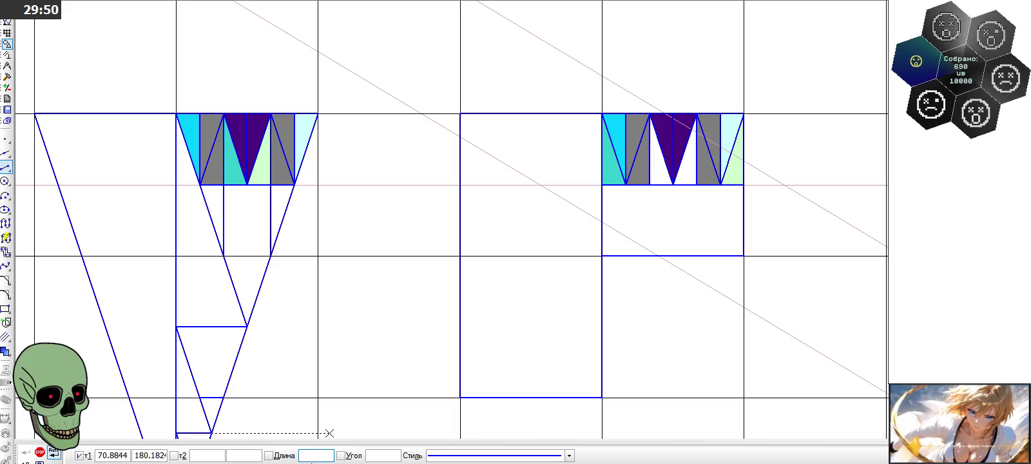
type("0.25")
key("Return")
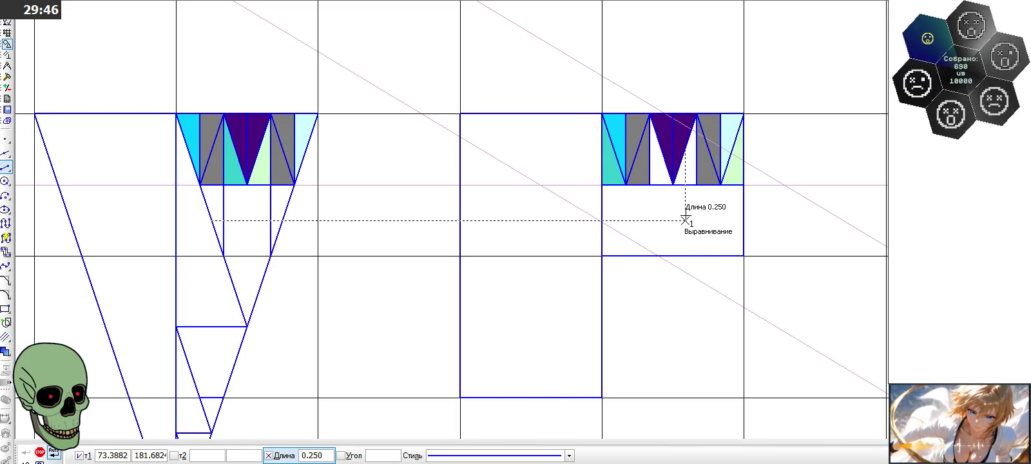
left_click(673, 220)
left_click(677, 221)
left_click(301, 456)
type("0.")
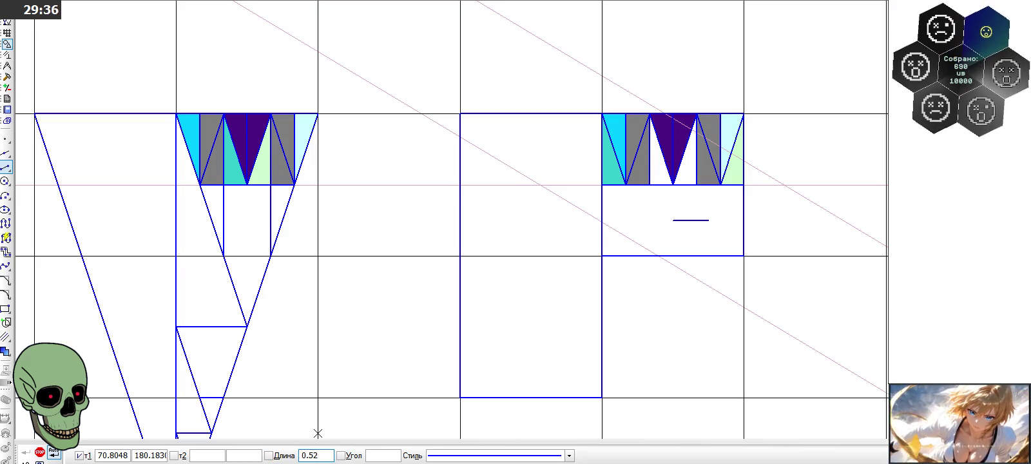
type("250")
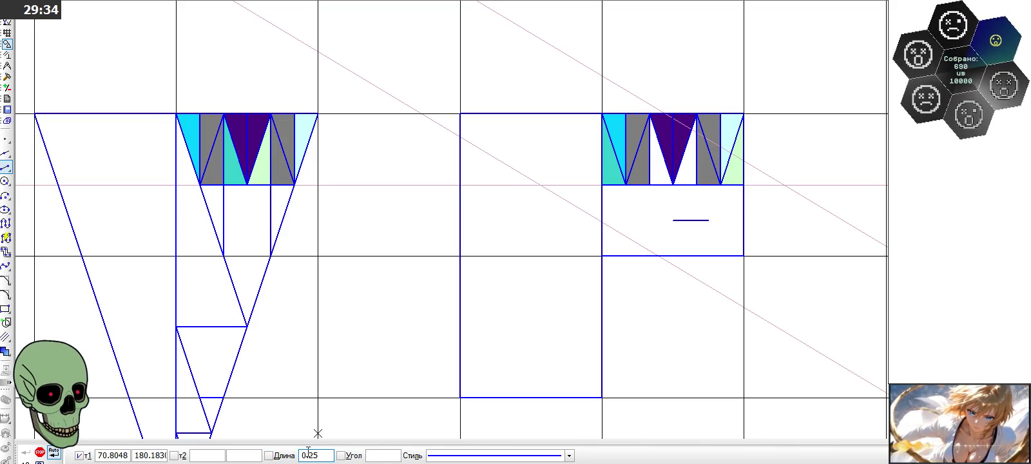
key("Return")
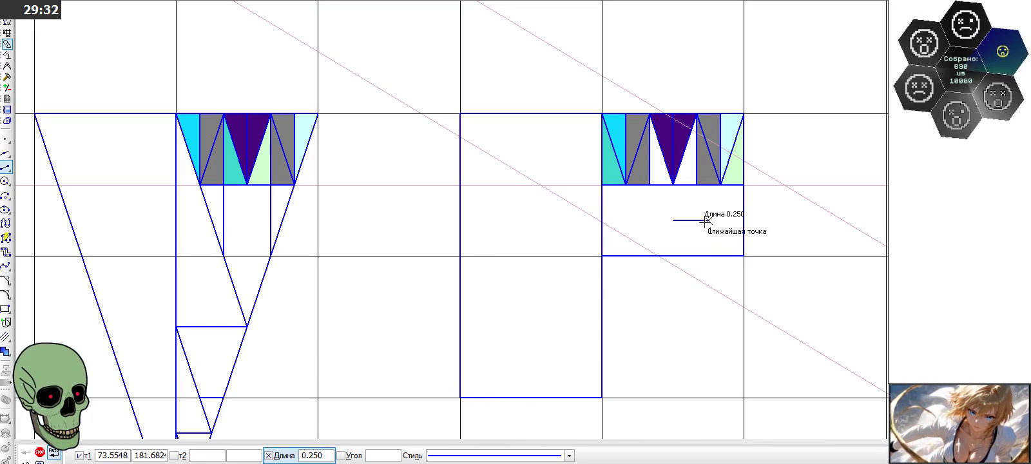
left_click(673, 220)
left_click(672, 220)
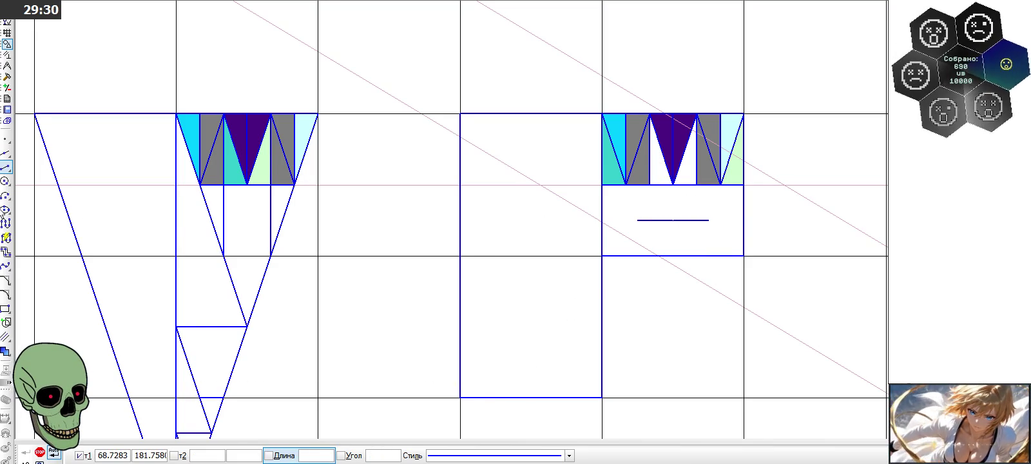
Step: Add a vertical guide, then two vertical lines from the band bottom to the box bottom
left_click(6, 153)
scroll(719, 214, "up", 1)
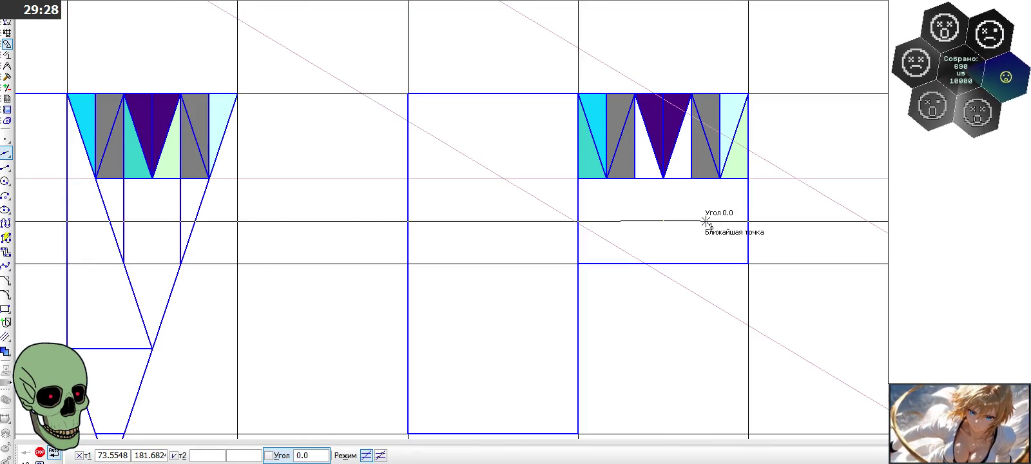
left_click(621, 221)
left_click(5, 166)
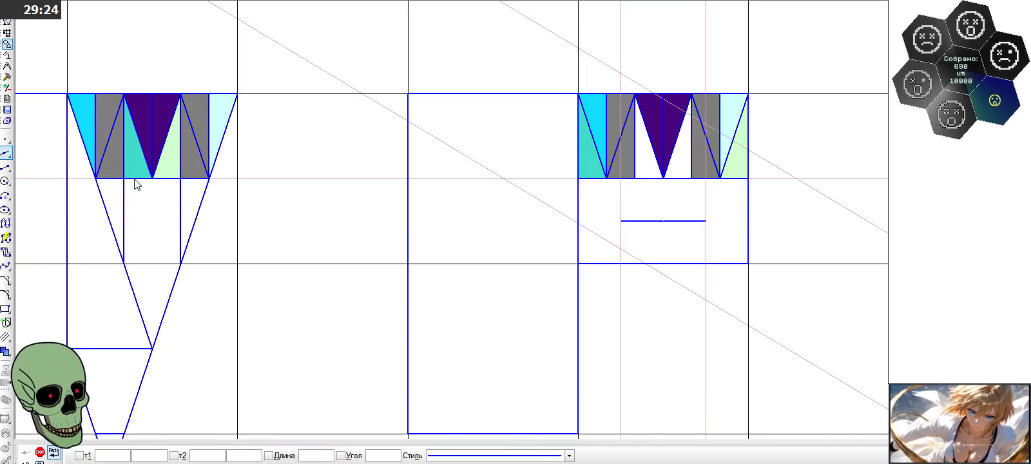
left_click(621, 178)
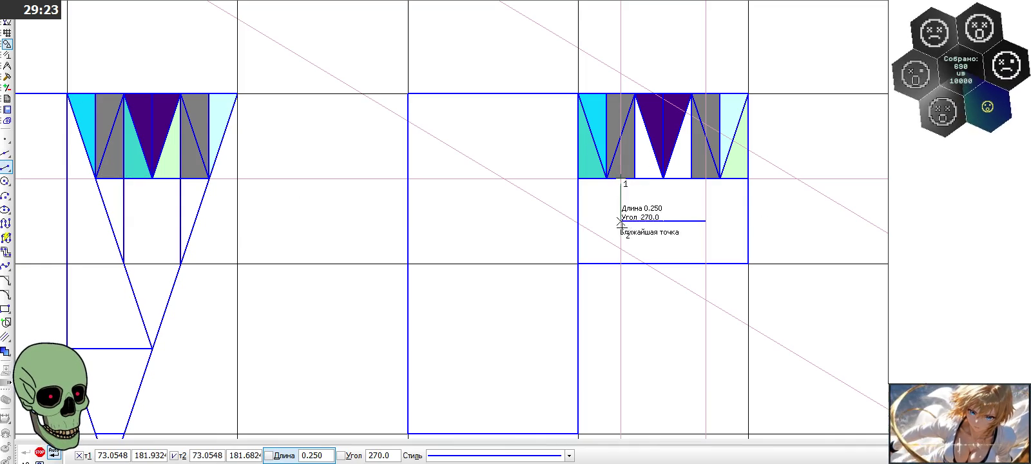
left_click(621, 263)
left_click(706, 263)
left_click(706, 178)
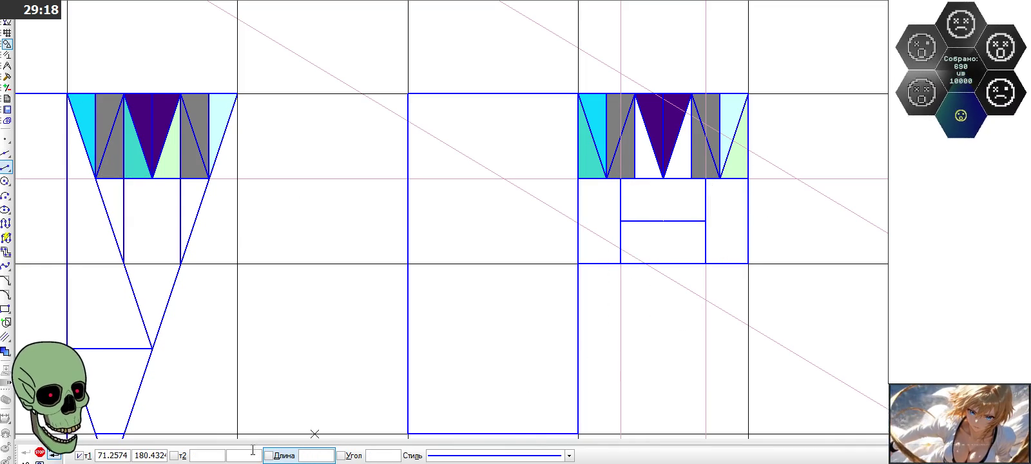
left_click(39, 454)
scroll(607, 173, "down", 2)
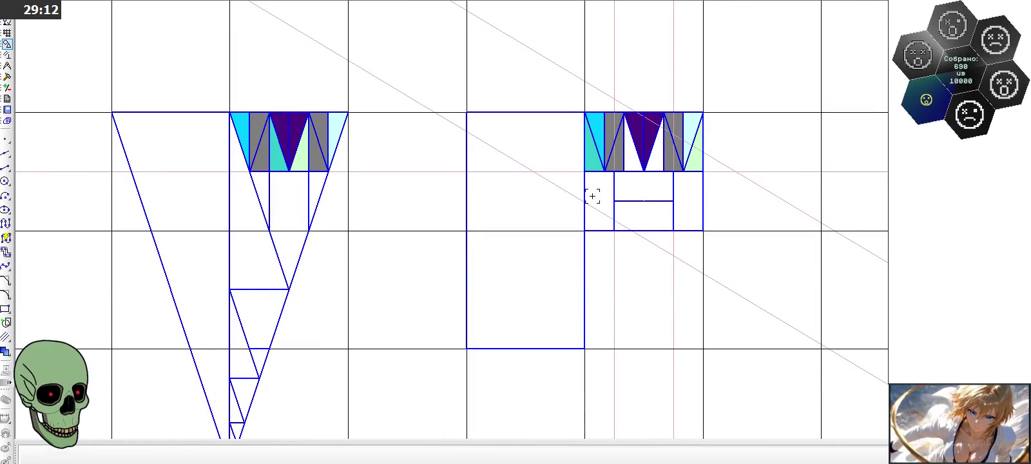
Step: Delete both halves of the short horizontal line in the box under the right band
left_click(659, 200)
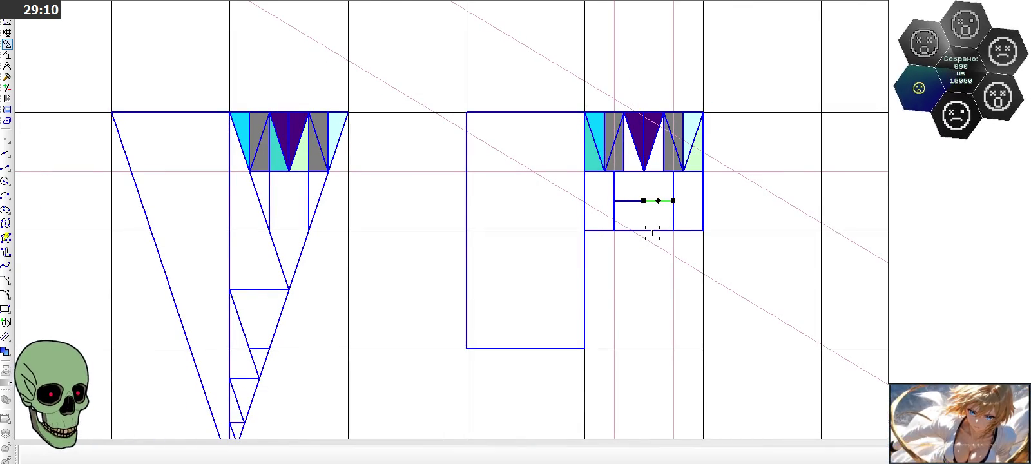
key("Delete")
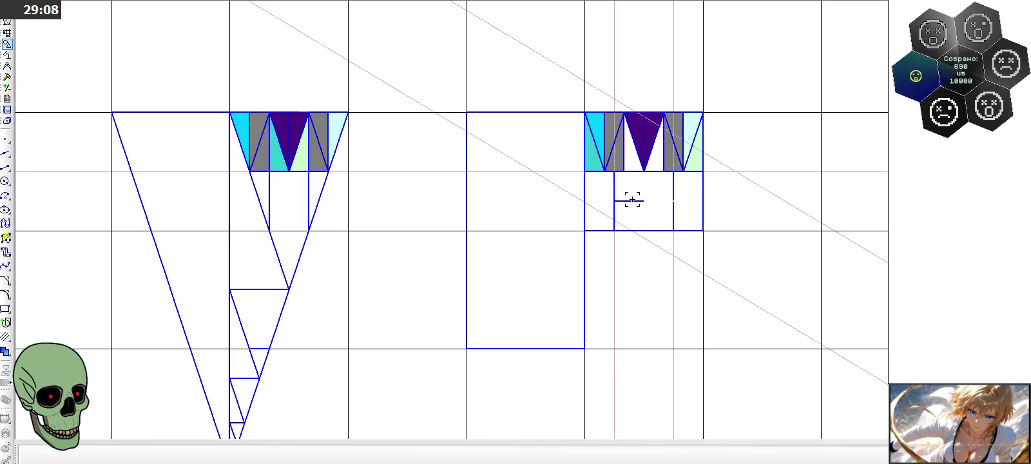
left_click(632, 201)
key("Delete")
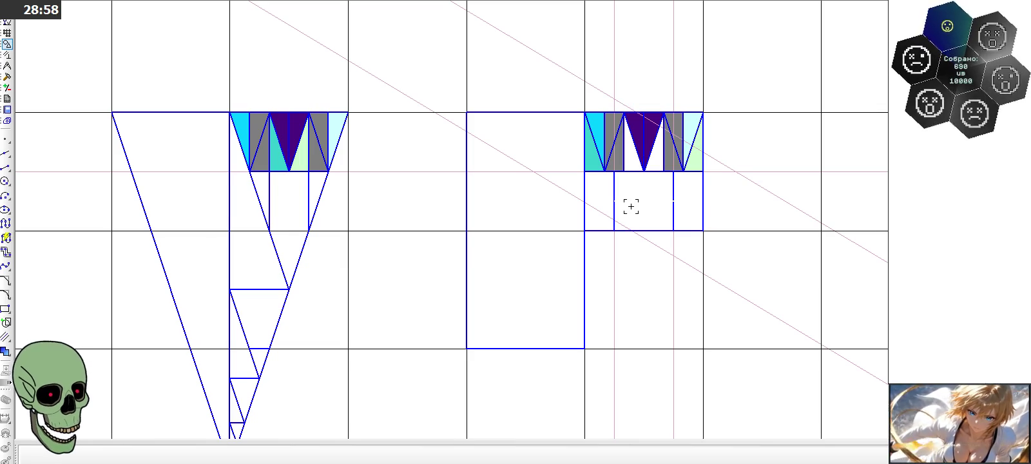
Step: Delete the two vertical dividers, then restore both so the box keeps three columns
scroll(631, 206, "down", 1)
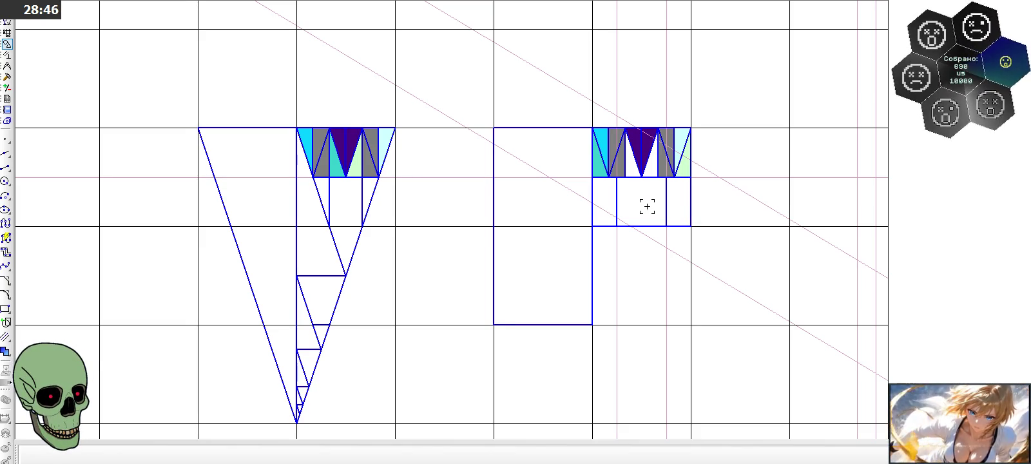
scroll(647, 207, "up", 3)
scroll(646, 207, "up", 1)
left_click(583, 192)
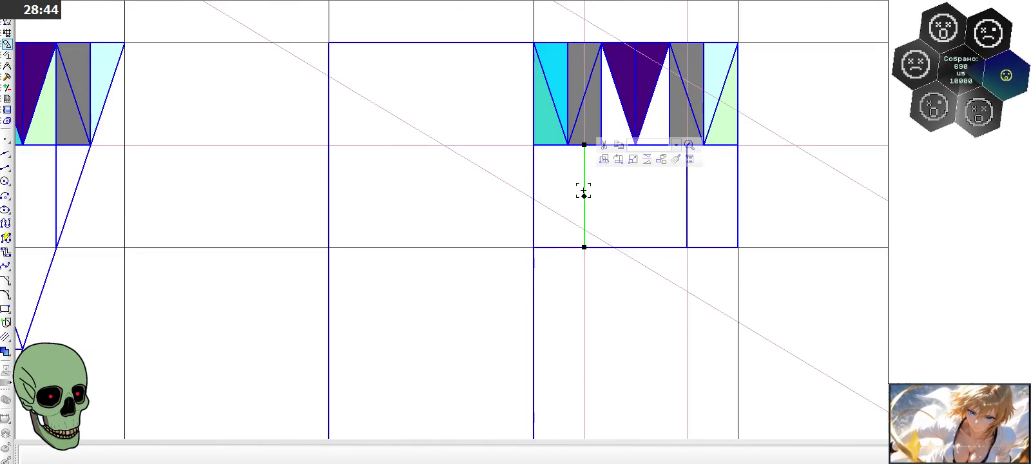
key("Delete")
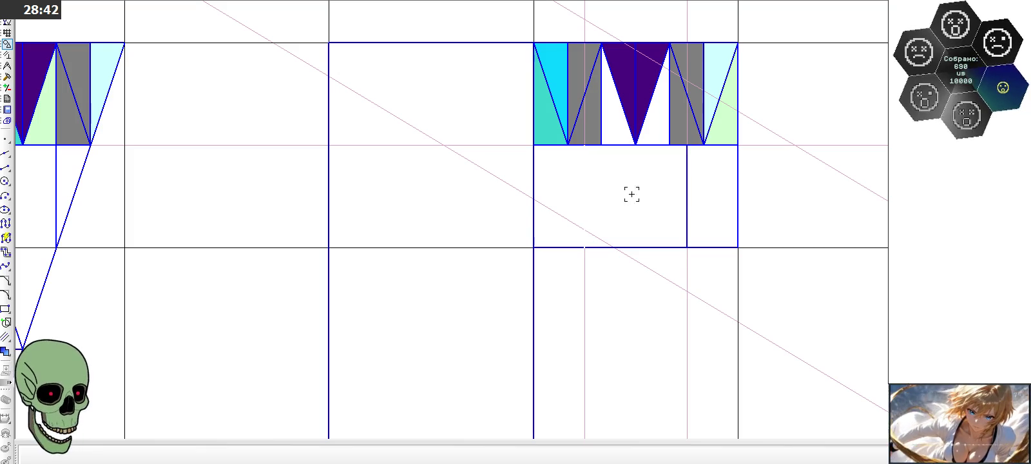
left_click(687, 203)
key("Delete")
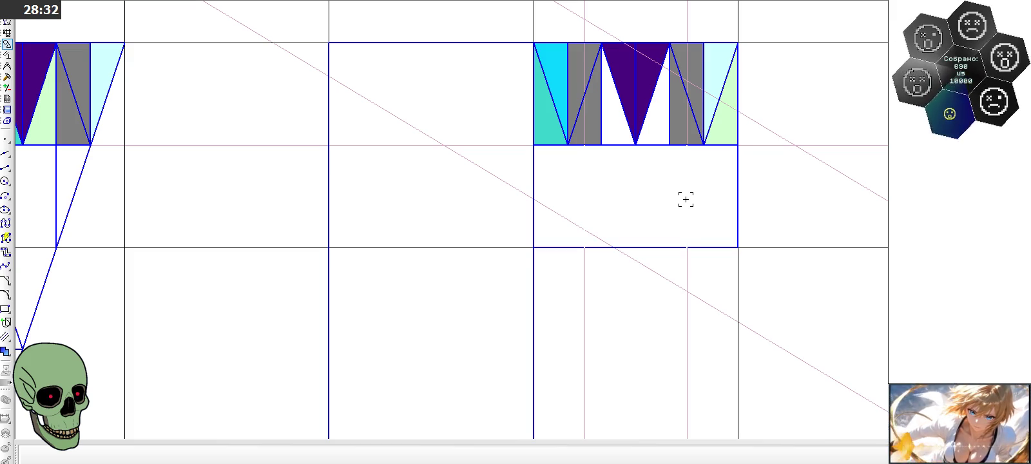
left_click(687, 145)
left_click(687, 246)
left_click(584, 145)
left_click(584, 247)
key("Escape")
scroll(464, 134, "down", 1)
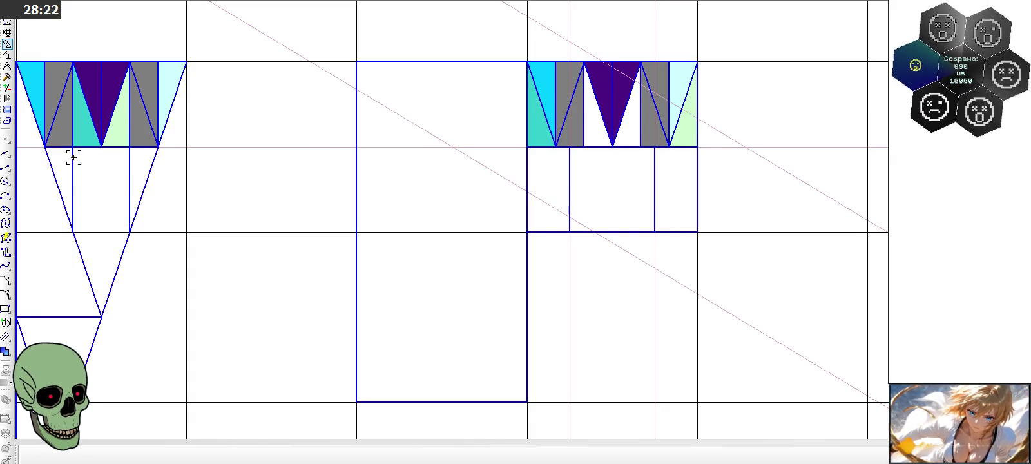
Step: Measure the area of the left pattern's three triangles and its box
left_click(7, 65)
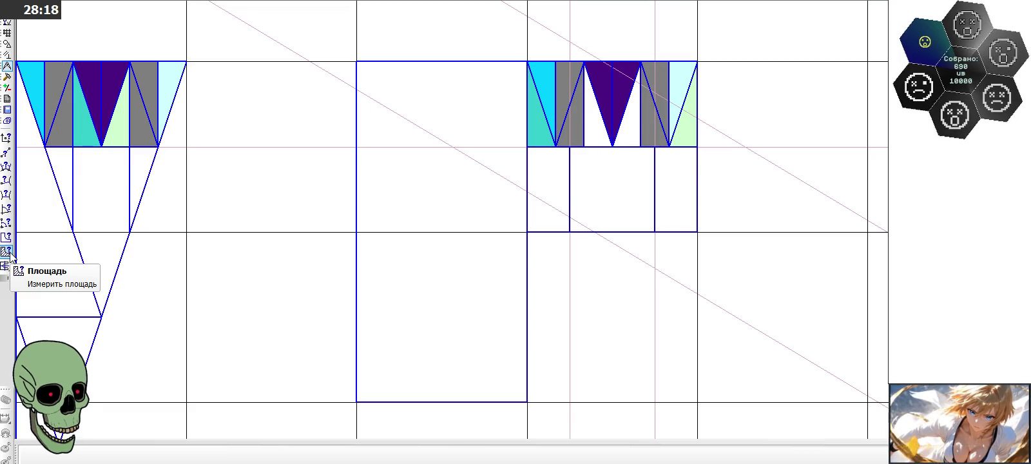
left_click(6, 252)
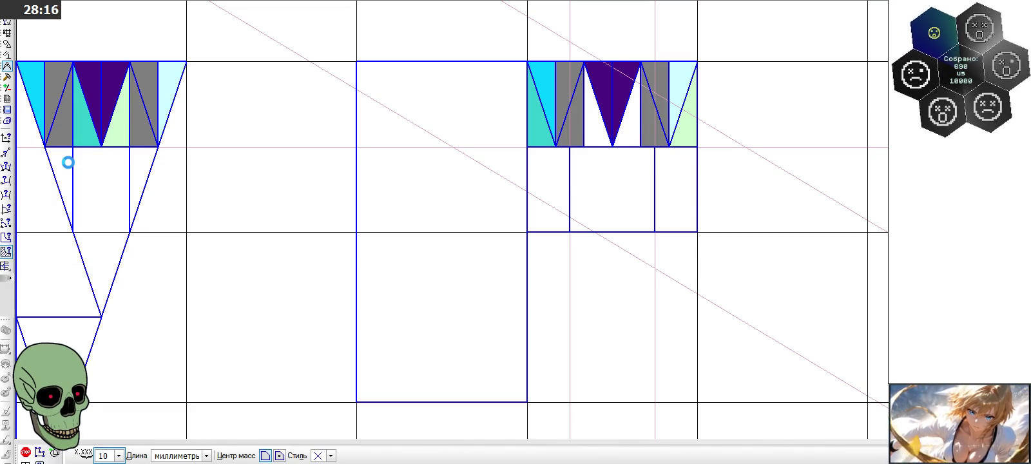
left_click(68, 162)
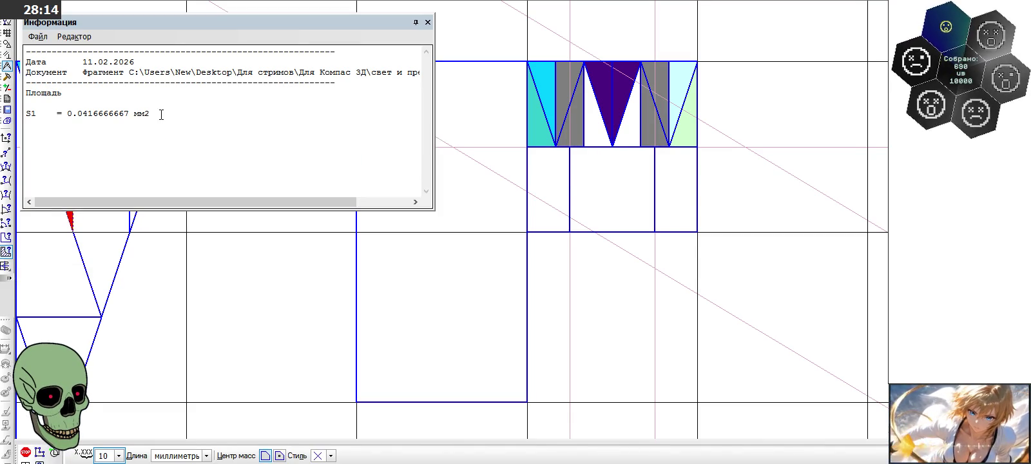
left_click_drag(172, 22, 403, 40)
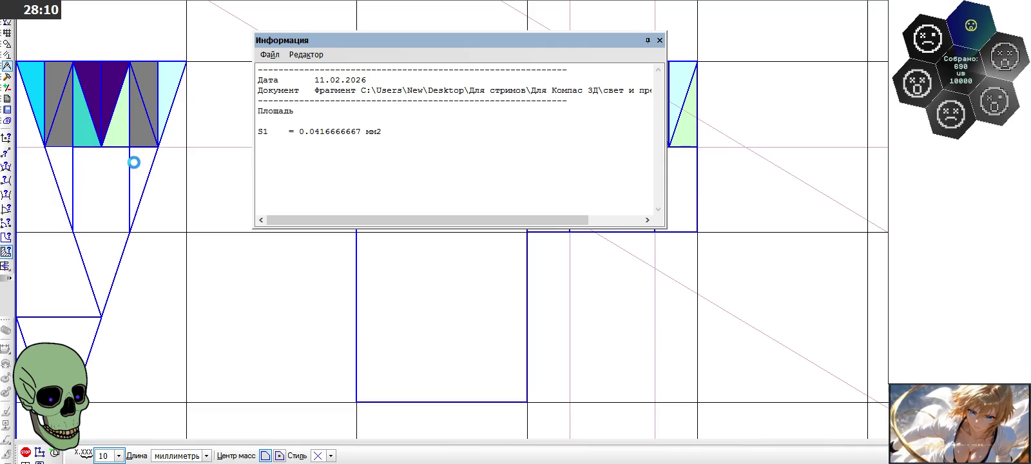
left_click(133, 162)
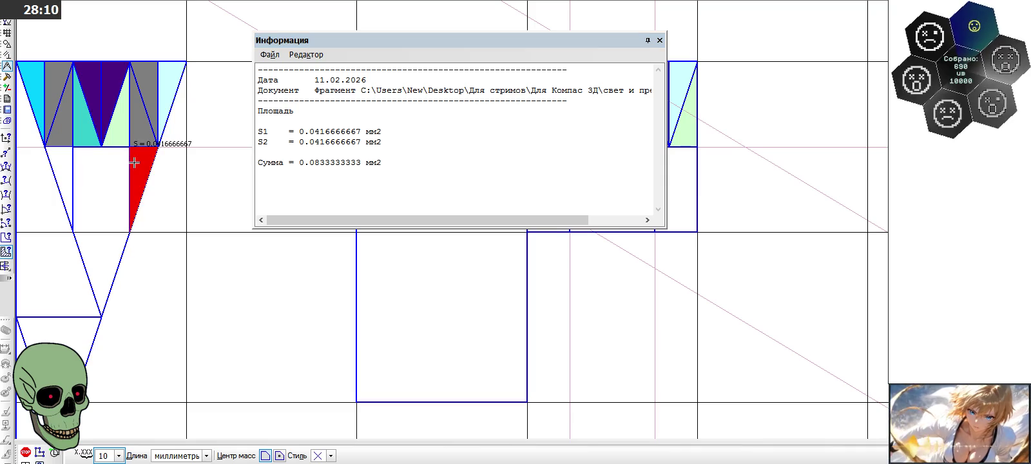
left_click(101, 173)
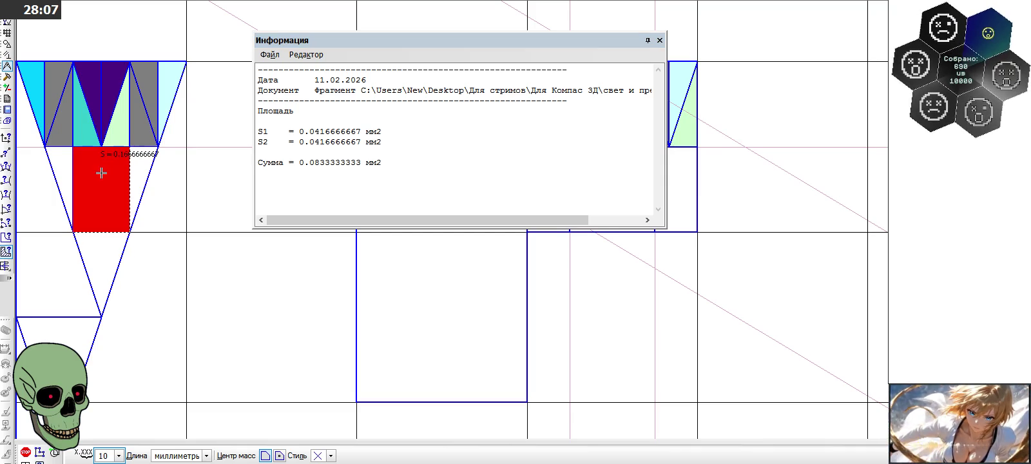
left_click(96, 259)
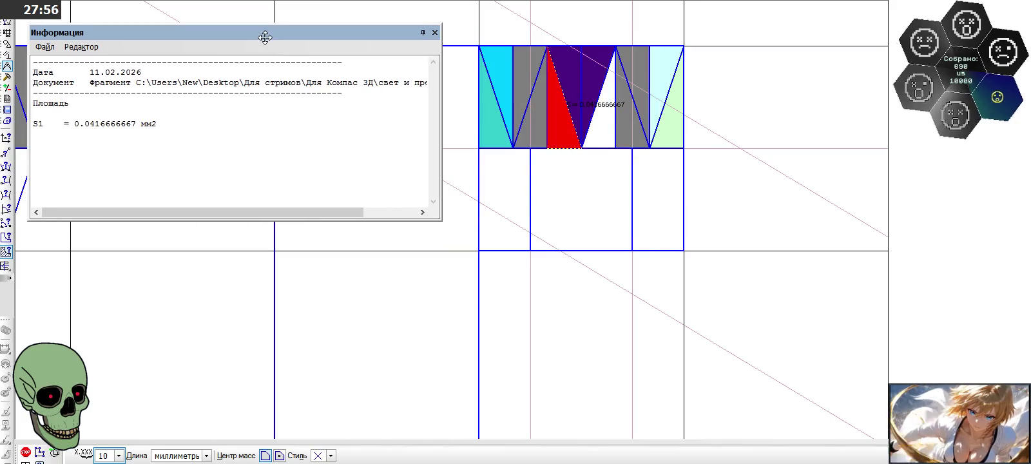
Step: Add the right pattern's white triangle and two boxes, then close the 0.3333333333 mm² area report
left_click(611, 127)
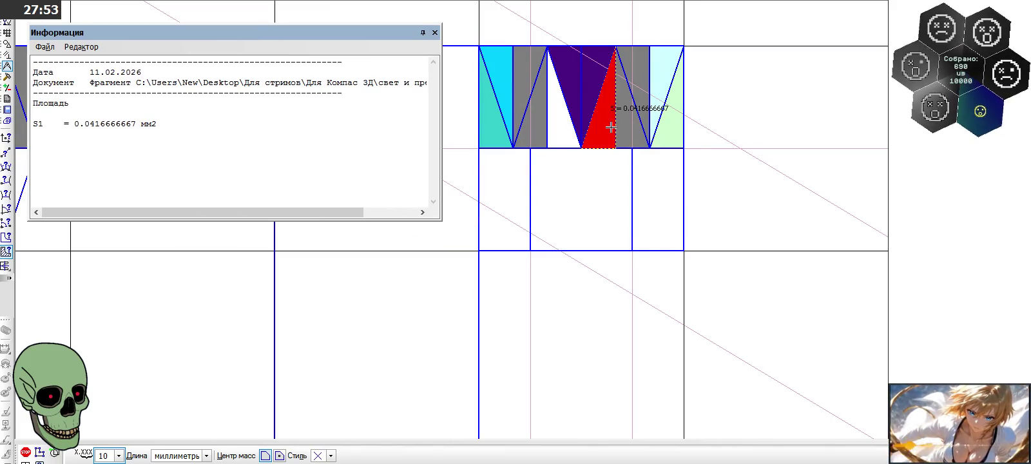
left_click(651, 187)
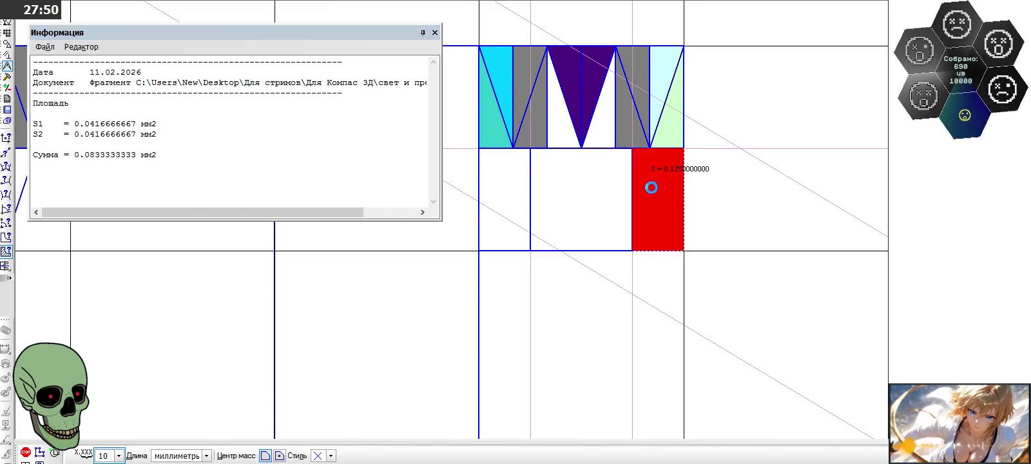
left_click(499, 187)
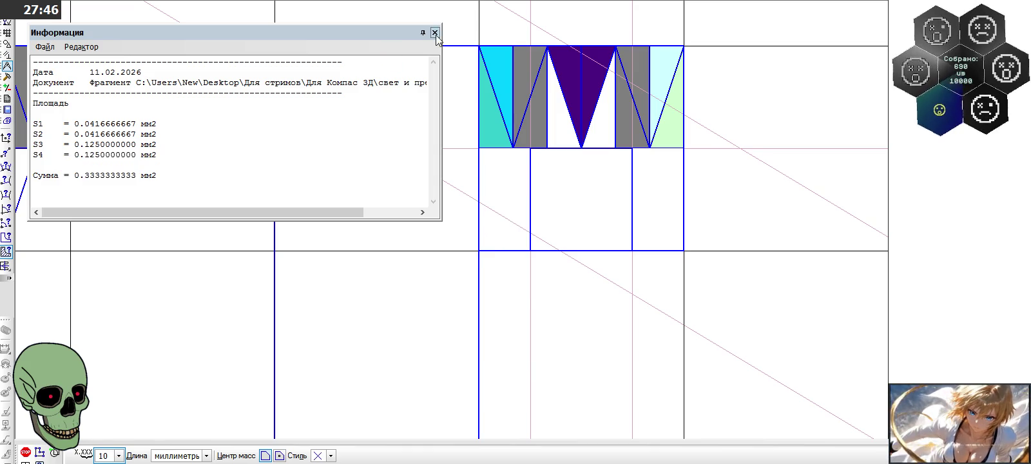
left_click(434, 33)
scroll(491, 182, "down", 3)
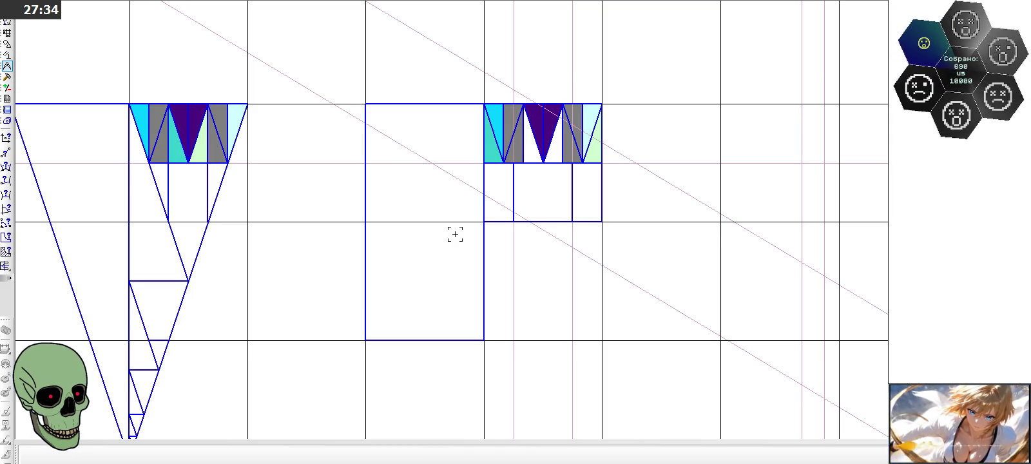
Step: Close the bottom of the left figure's lower rectangle with a line segment
left_click(7, 43)
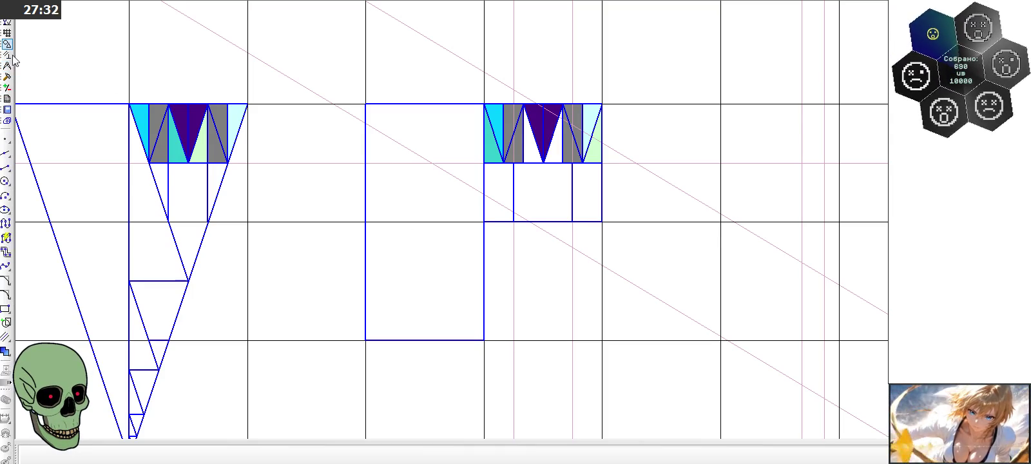
scroll(183, 219, "up", 2)
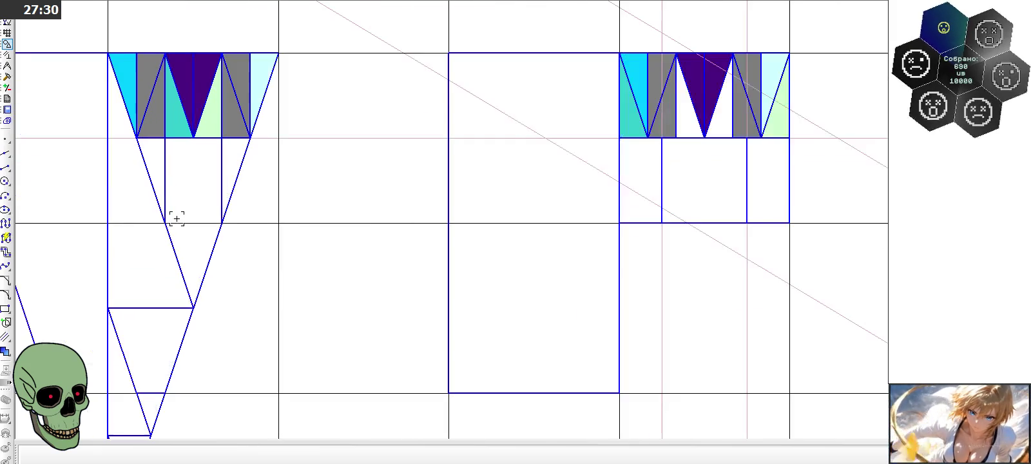
left_click(5, 167)
left_click(165, 223)
left_click(222, 223)
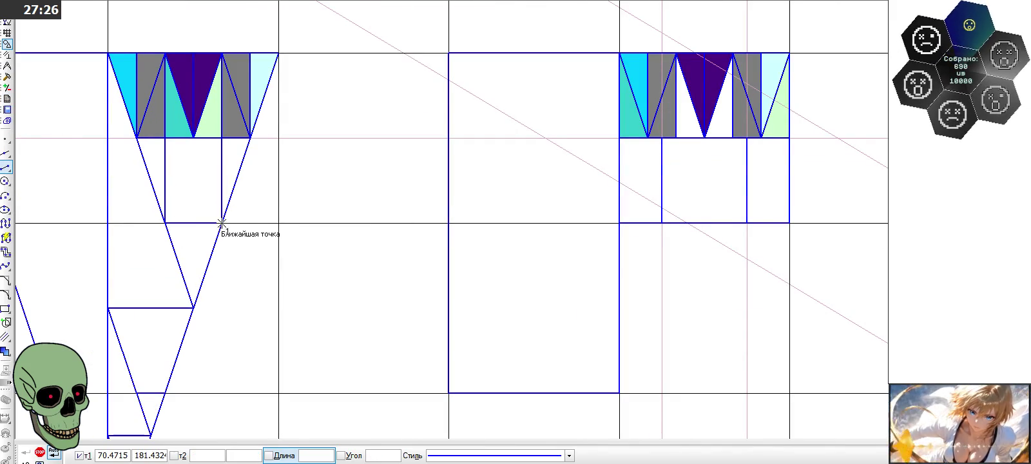
Step: Draw central verticals and two diagonals to the top vertex, forming triangles in the box
left_click(193, 308)
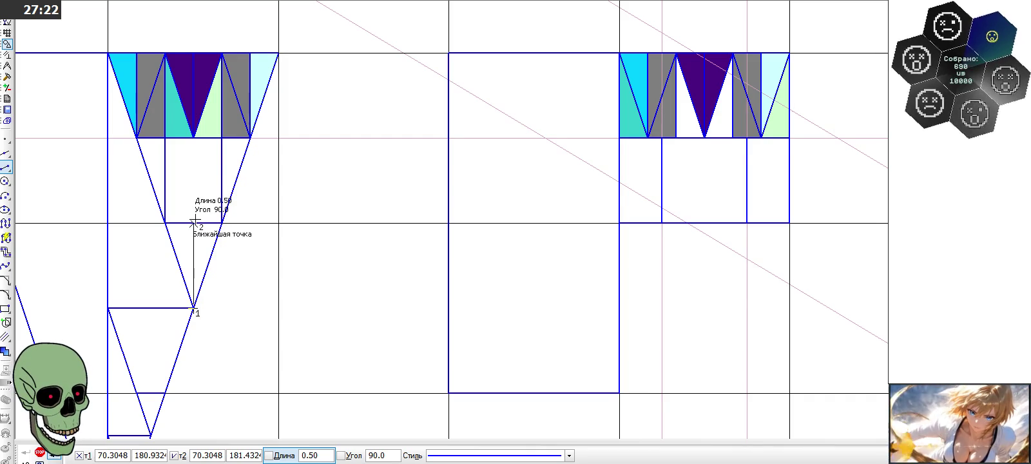
left_click(193, 223)
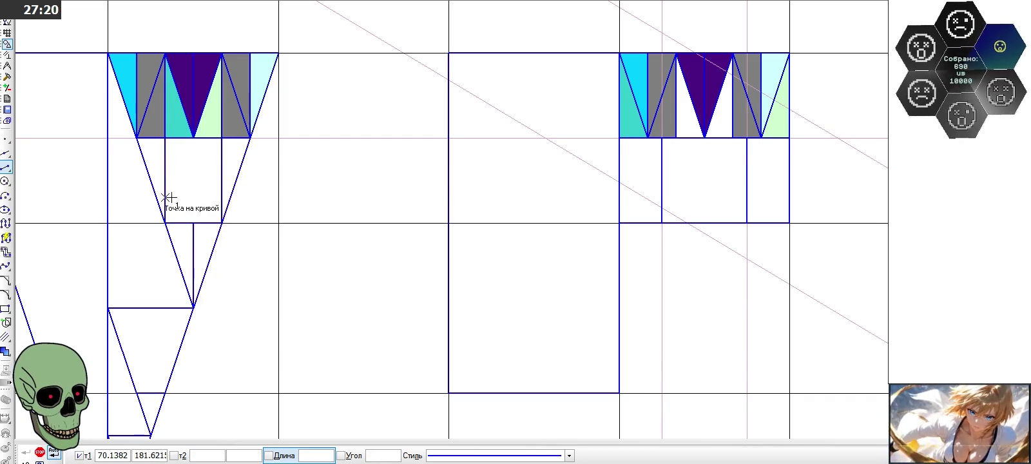
left_click(166, 223)
left_click(193, 137)
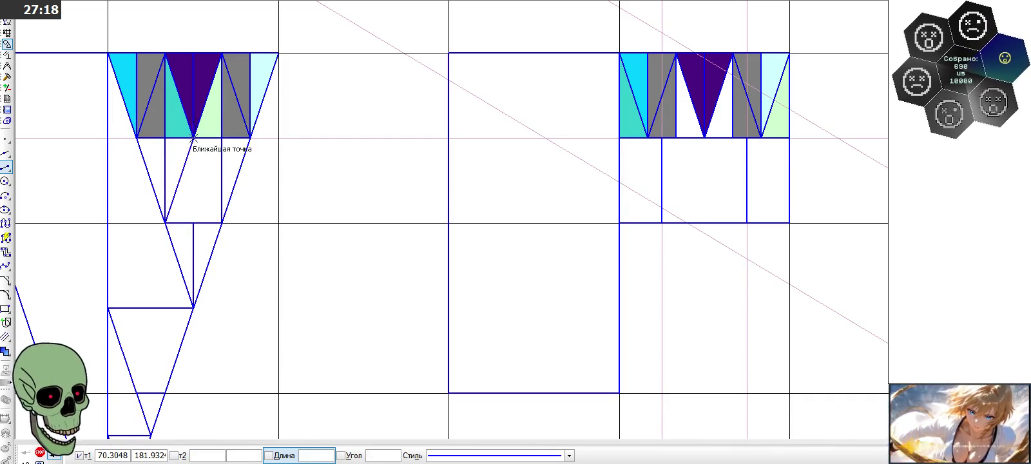
left_click(221, 223)
left_click(193, 223)
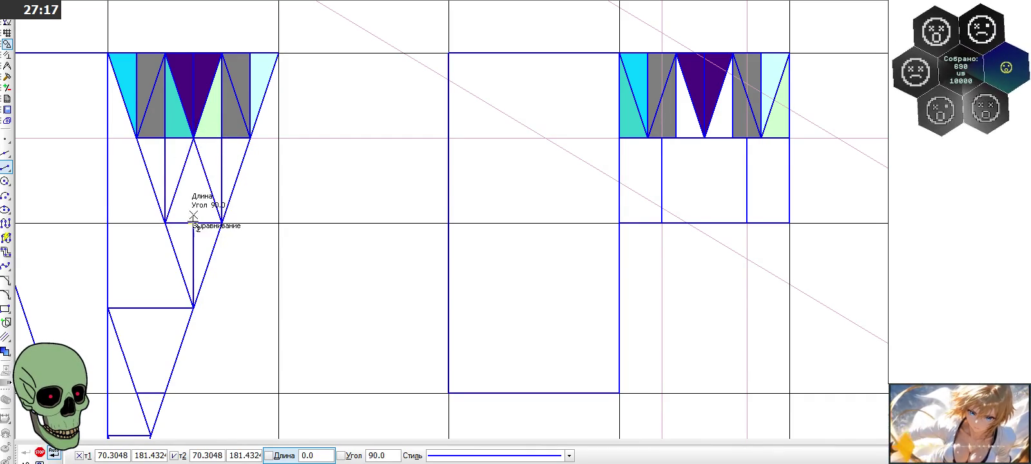
left_click(193, 137)
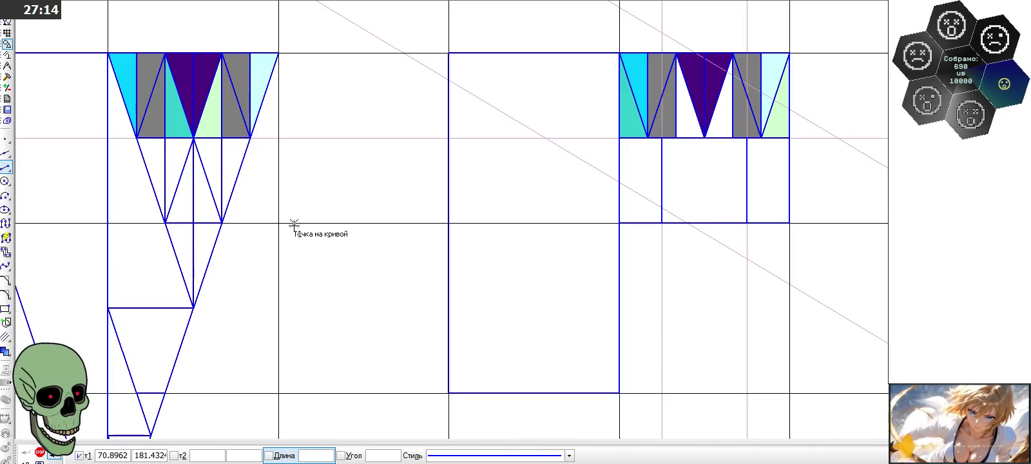
scroll(293, 226, "down", 1)
scroll(602, 185, "up", 1)
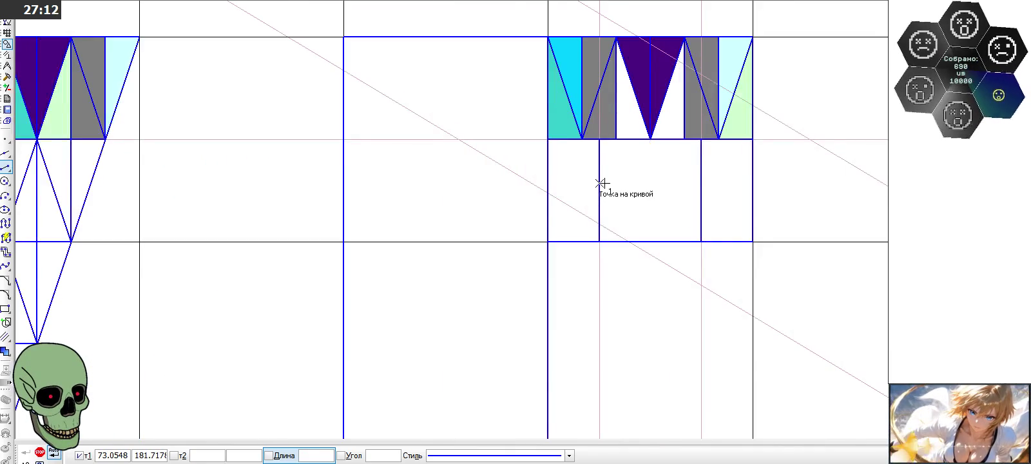
Step: Draw two diagonals from the right figure's vertex into the lower box and trim the overhang
left_click(582, 138)
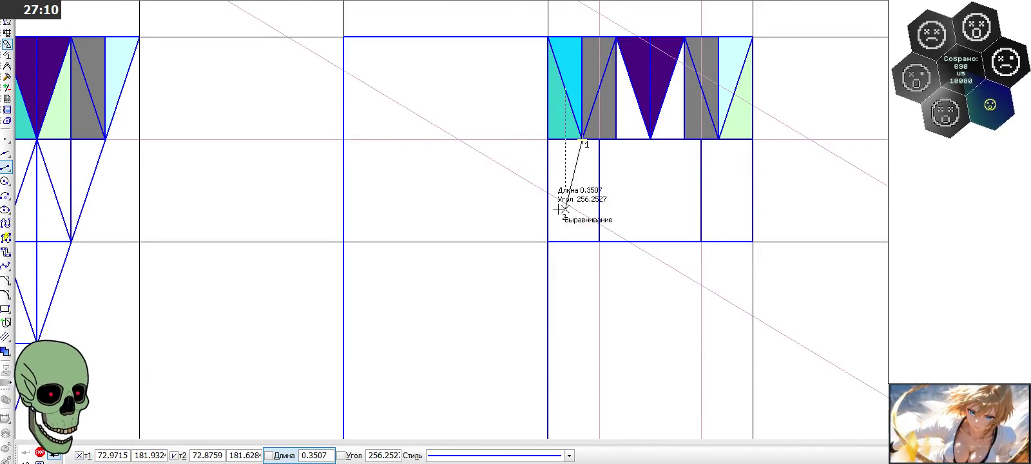
left_click(547, 241)
left_click(582, 139)
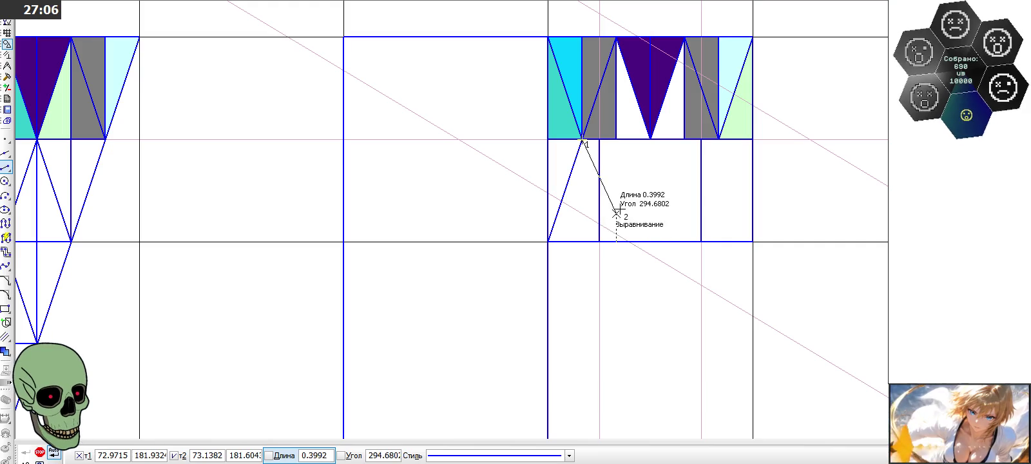
left_click(617, 241)
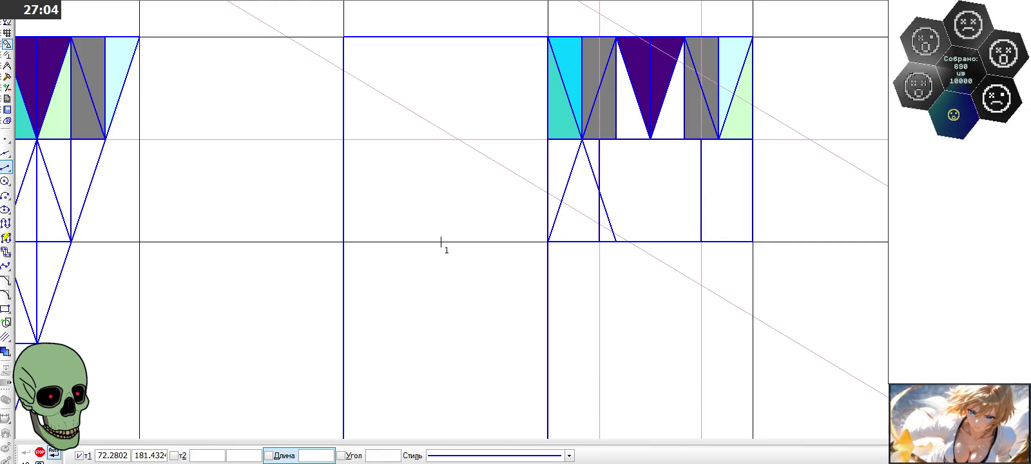
left_click(7, 76)
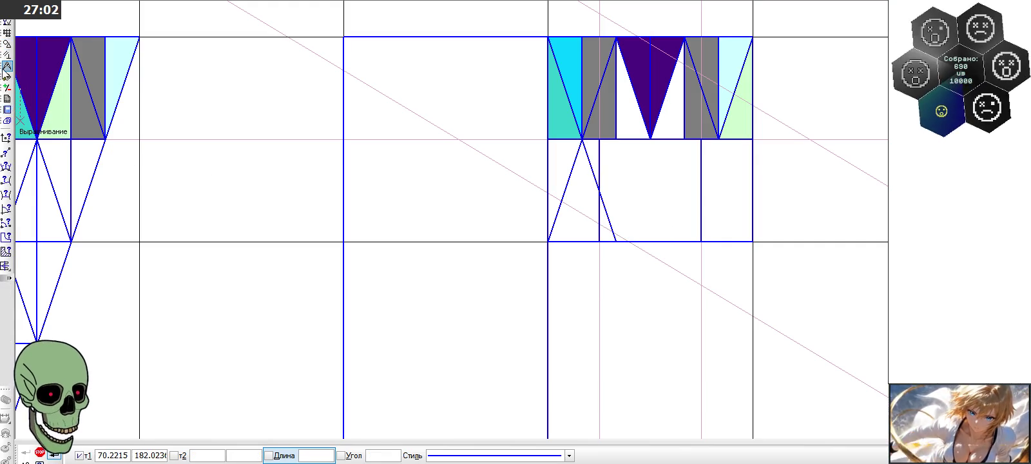
left_click(8, 226)
scroll(554, 226, "up", 2)
left_click(631, 213)
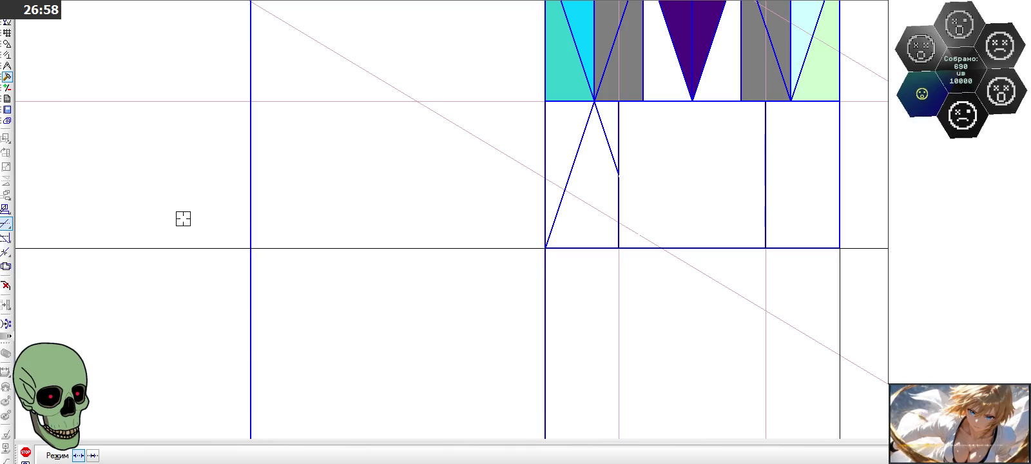
Step: Draw a vertical line from the triangle tip down to the box's bottom
left_click(7, 44)
left_click(6, 167)
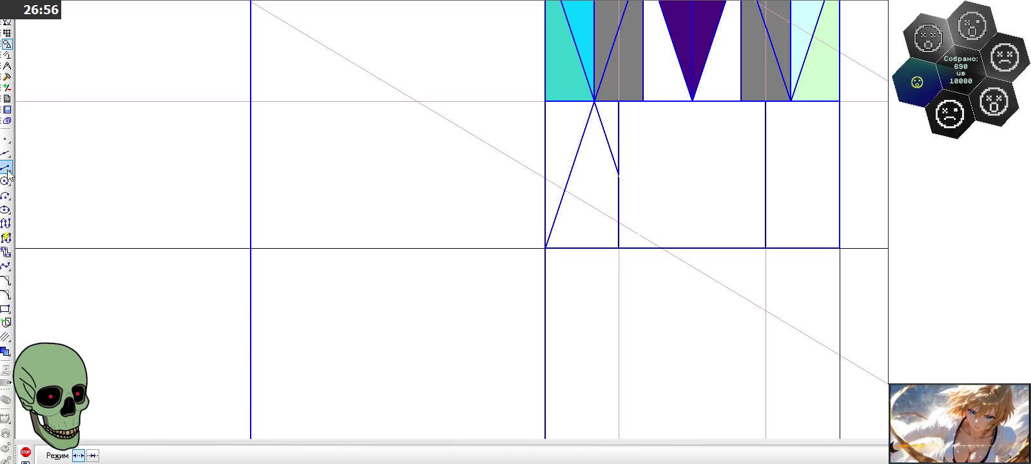
left_click(595, 101)
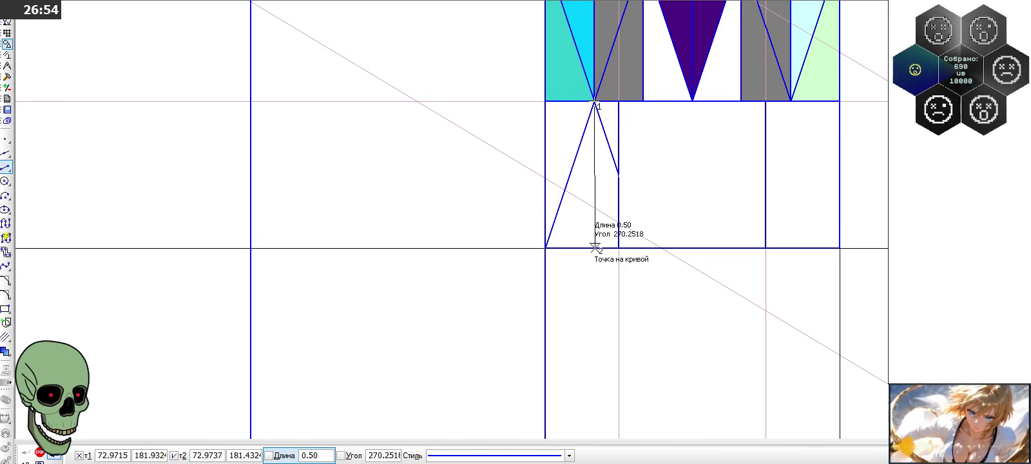
left_click(595, 249)
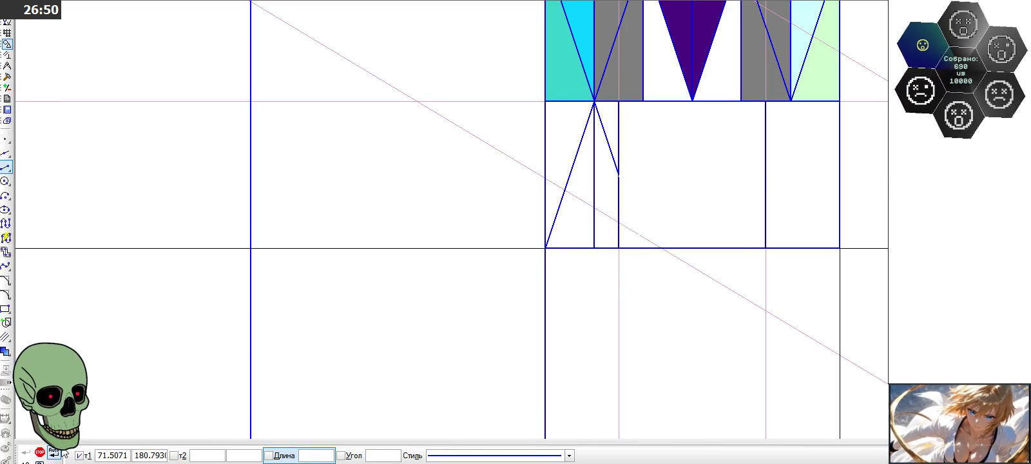
left_click(40, 452)
Step: Mirror the vertical line and two diagonals about a vertical axis onto the box's right side
left_click(594, 149)
left_click(579, 145)
left_click(606, 136)
left_click(641, 115)
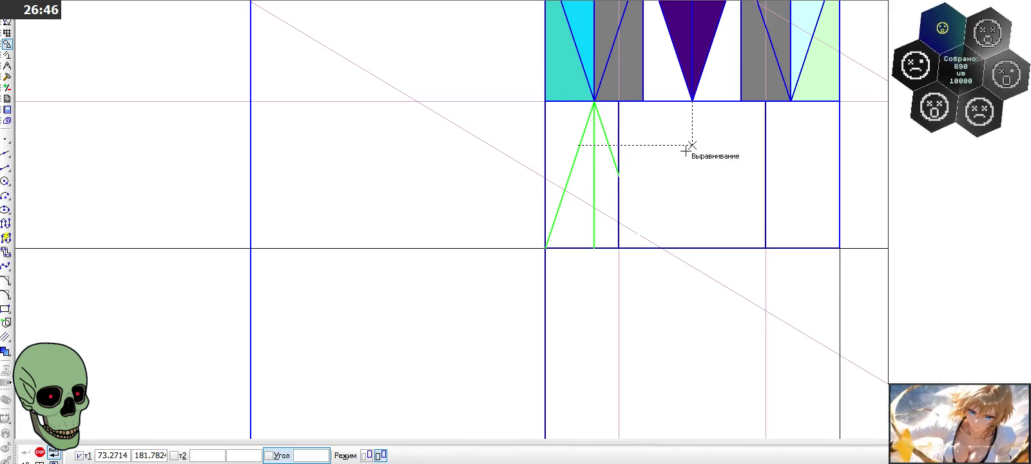
left_click(695, 145)
left_click(693, 158)
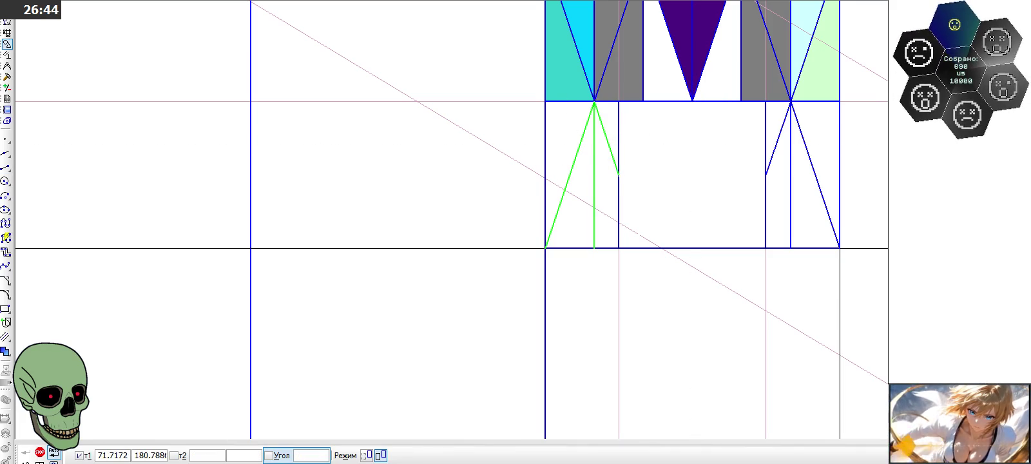
left_click(40, 453)
scroll(680, 169, "down", 1)
Step: Delete the pair of diagonals in the left figure's lower box
key("Escape")
scroll(651, 173, "down", 1)
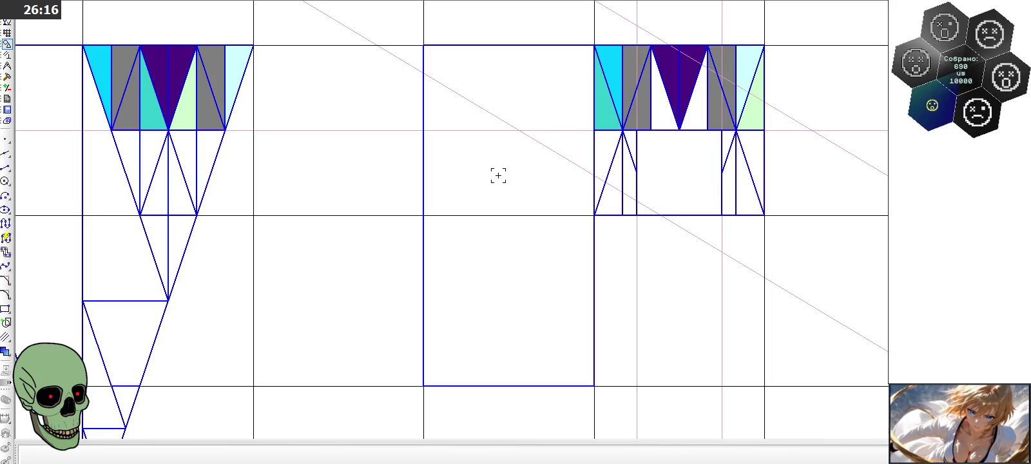
left_click(157, 165)
key("Delete")
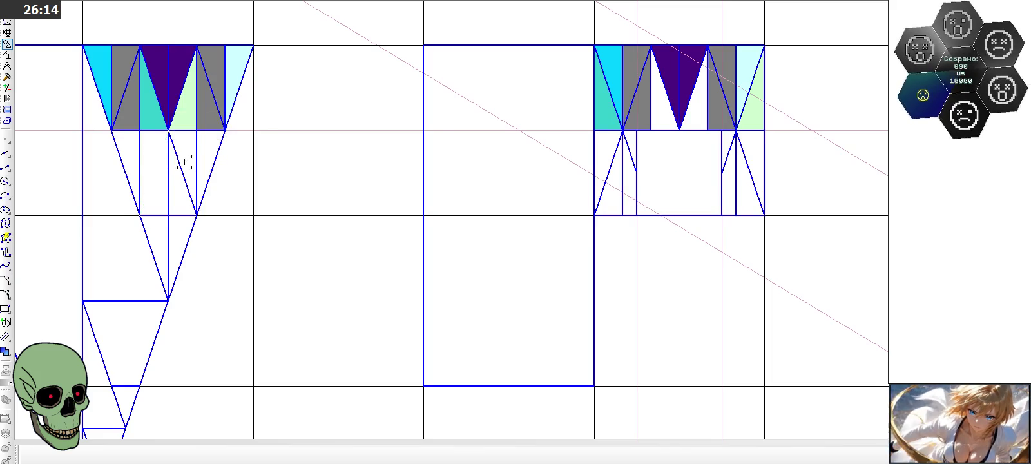
left_click(184, 168)
key("Delete")
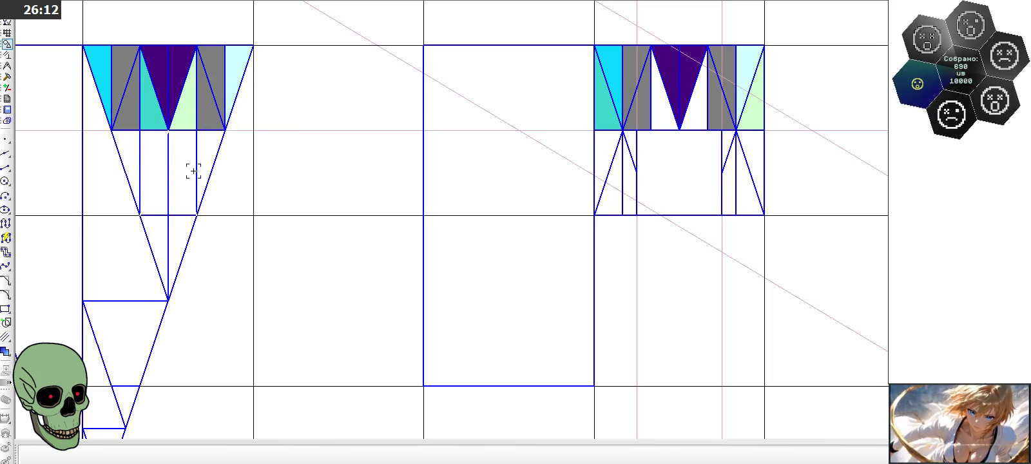
Step: Redraw the left figure's lower lines as a downward-pointing V from the top vertices
left_click(6, 167)
left_click(140, 130)
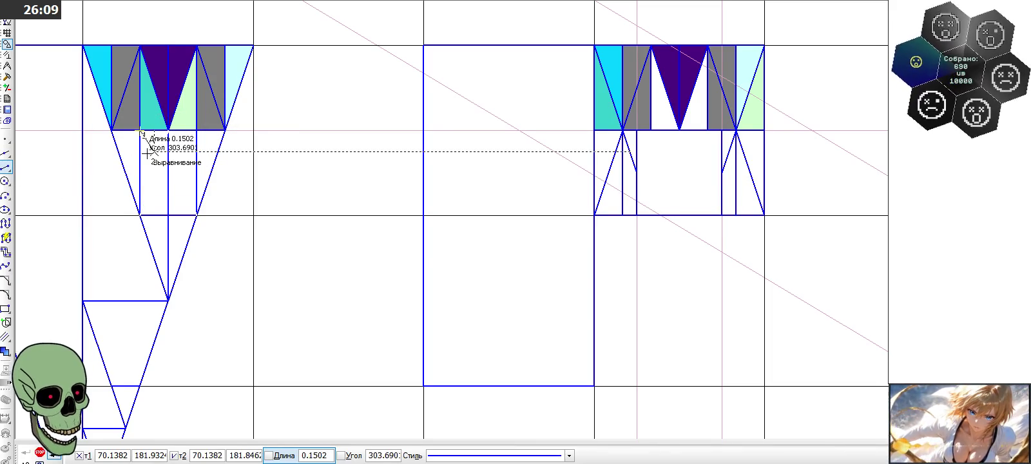
left_click(168, 215)
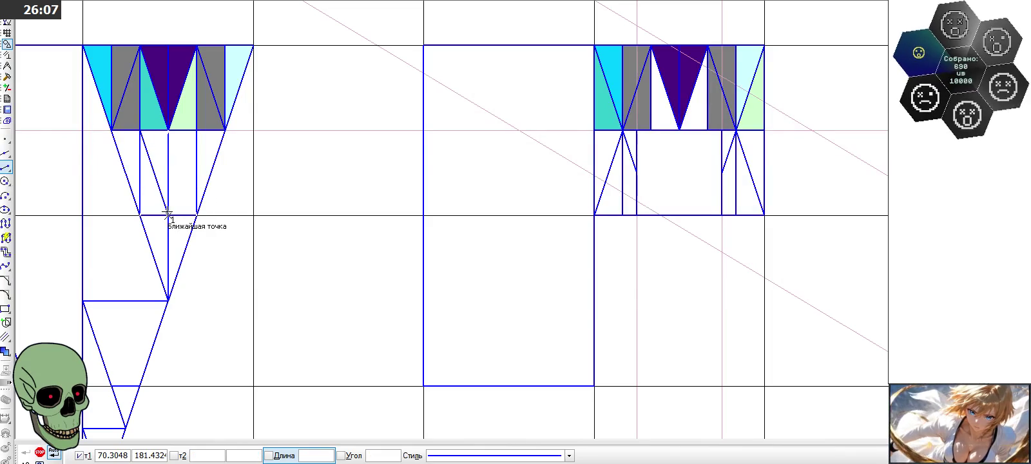
left_click(197, 130)
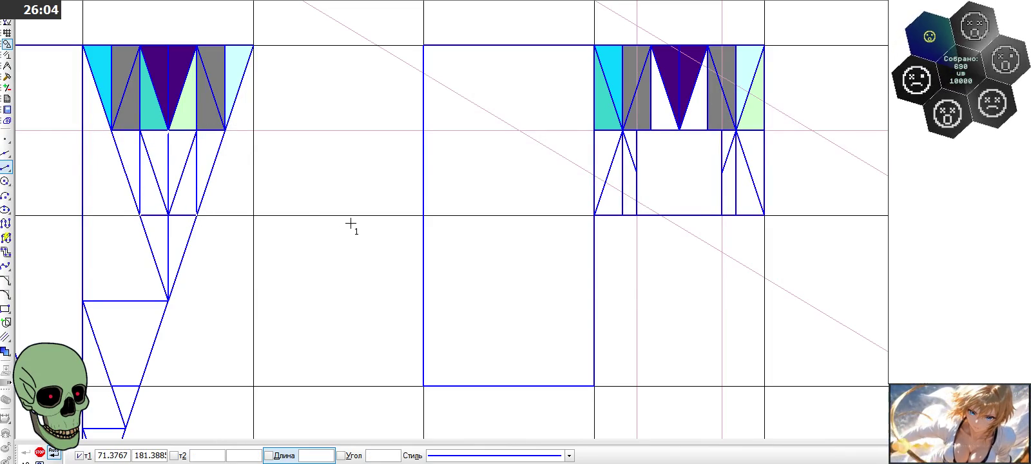
left_click(40, 452)
Step: Delete the two short stray segments in the right figure
left_click(631, 159)
key("Delete")
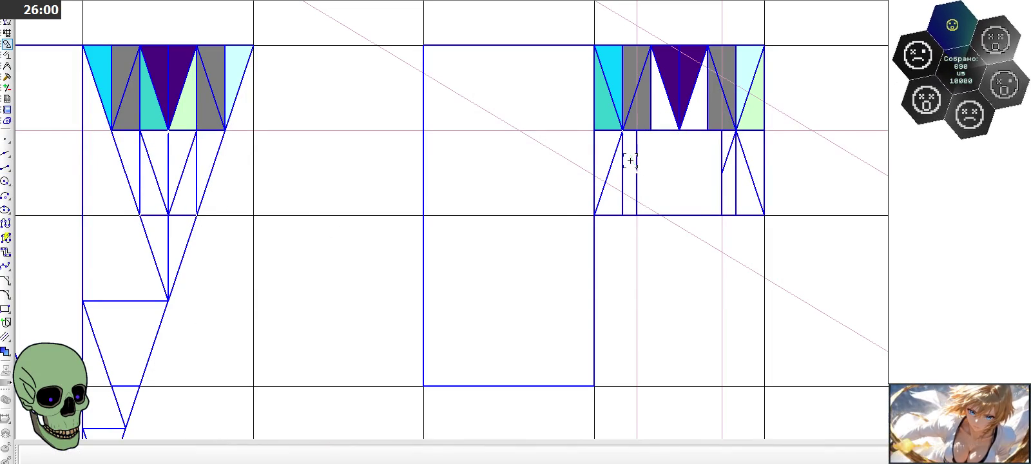
left_click(726, 161)
key("Delete")
scroll(689, 181, "down", 1)
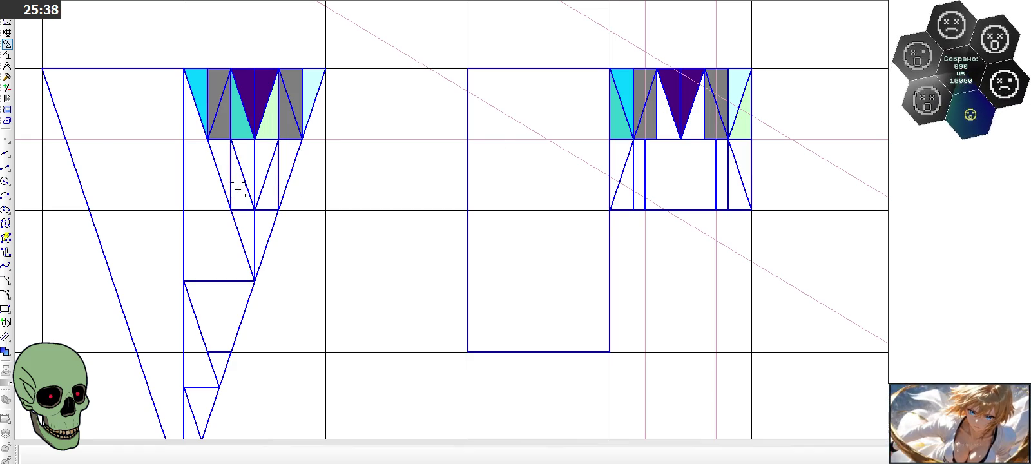
Step: Fill two triangles under the left row and two beside the right figure's purple triangle yellow
left_click(5, 351)
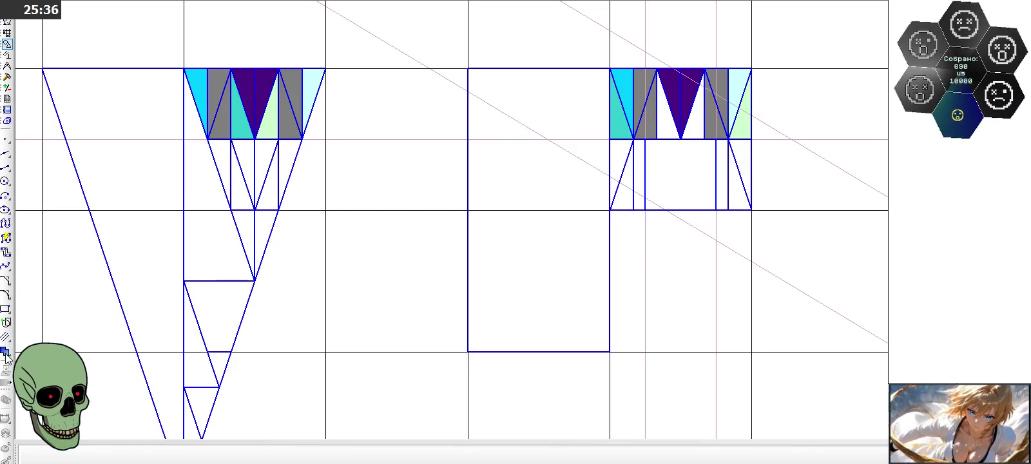
left_click(186, 455)
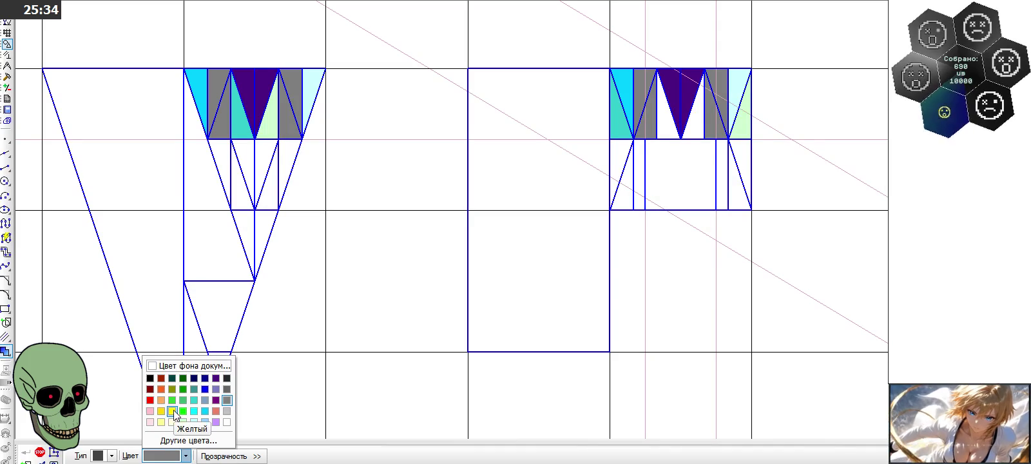
left_click(172, 414)
left_click(239, 188)
left_click(265, 196)
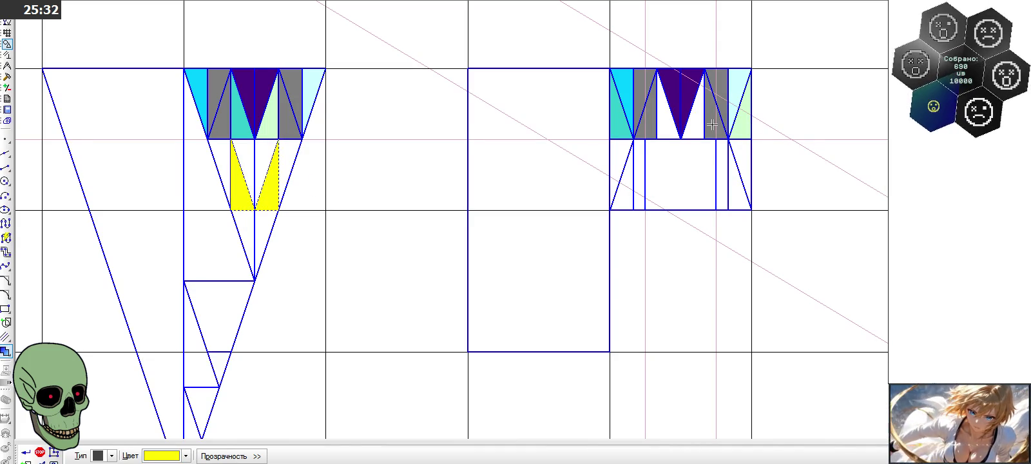
left_click(677, 129)
left_click(693, 122)
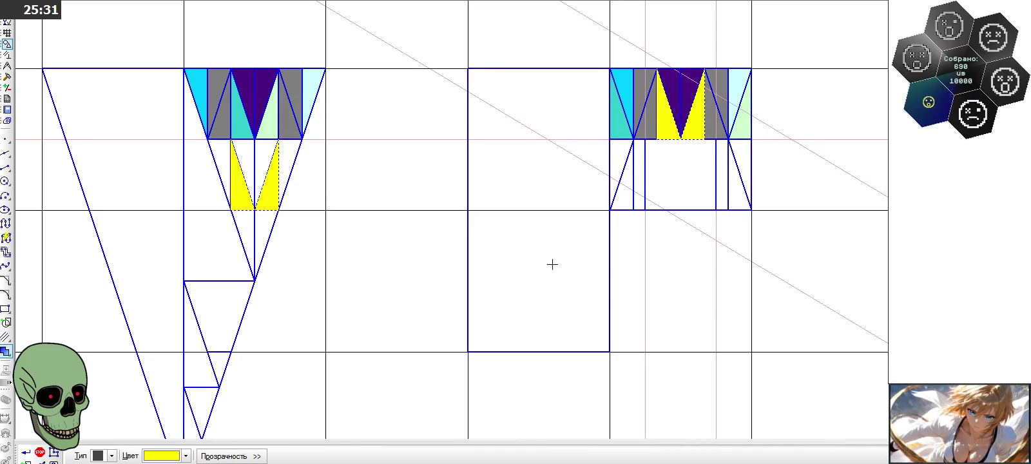
left_click(25, 454)
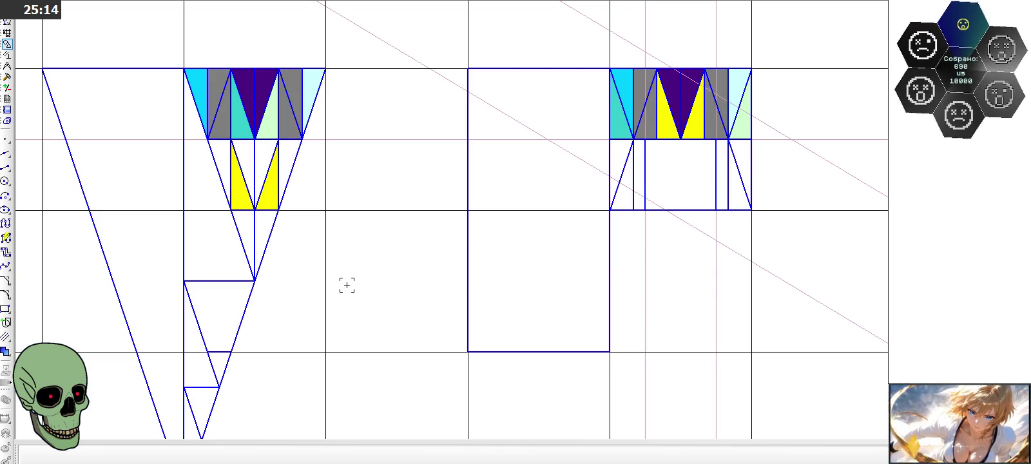
Step: Delete the two diagonals in the right figure's lower block
left_click(615, 192)
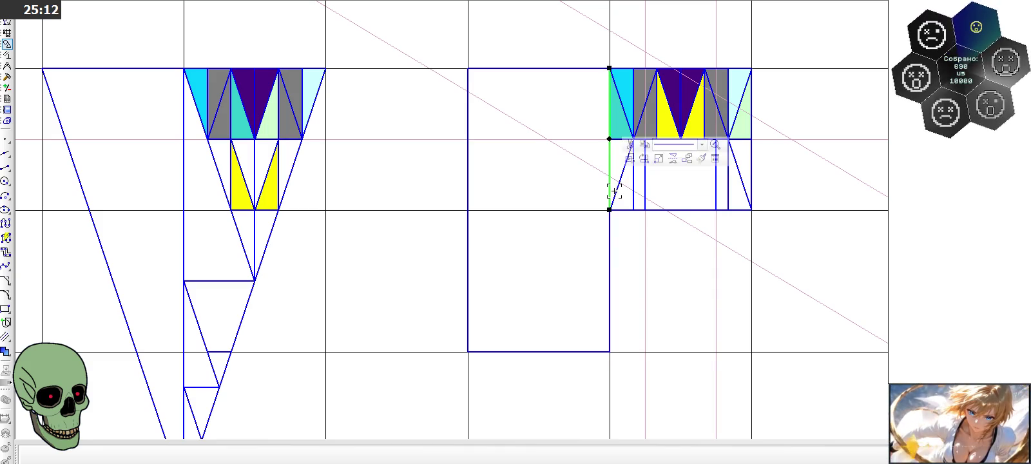
key("Delete")
left_click(742, 183)
key("Delete")
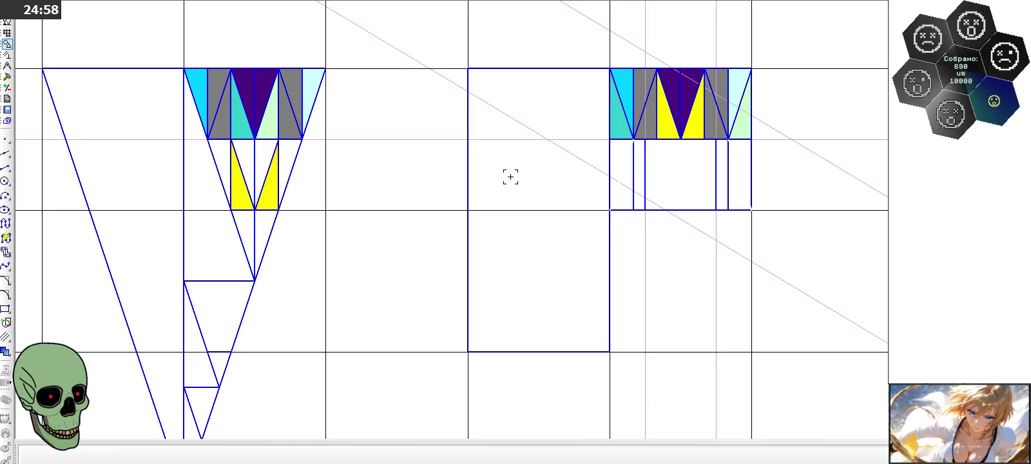
Step: Draw a diagonal across the right figure's right strip
left_click(5, 167)
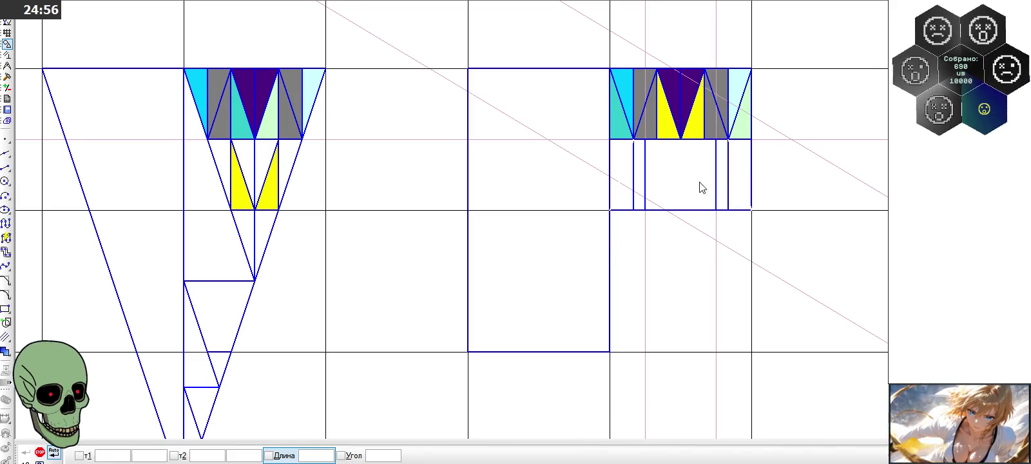
left_click(729, 207)
left_click(751, 139)
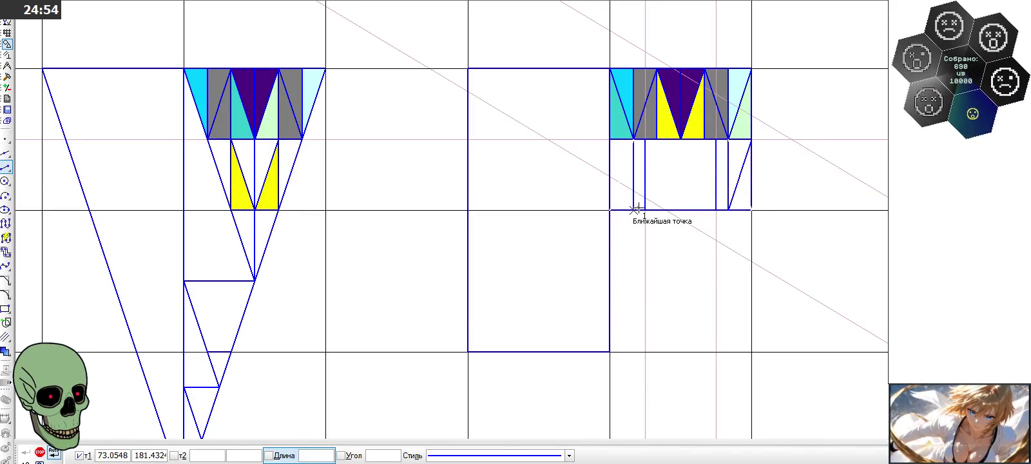
Step: Draw the matching diagonal across the right figure's left strip
left_click(633, 210)
left_click(611, 139)
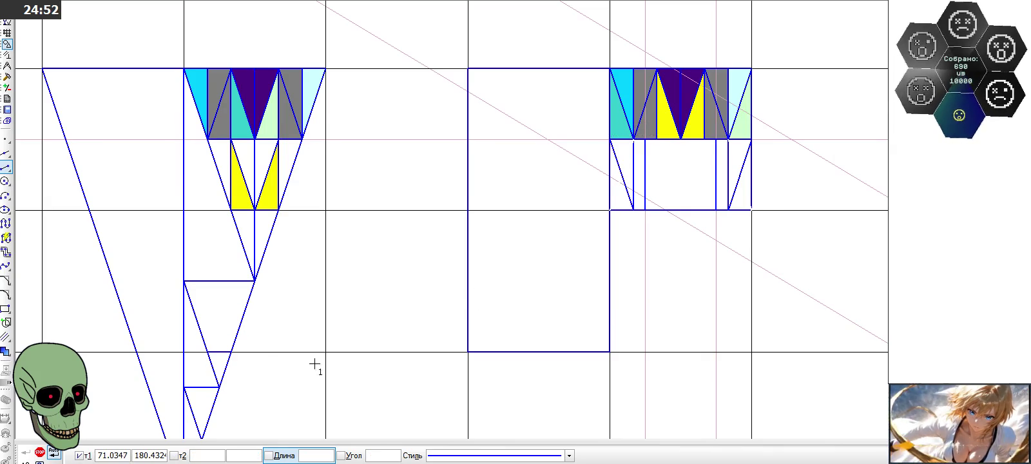
key("Escape")
Step: Select and delete the yellow fills from both figures
left_click(264, 196)
left_click(264, 196)
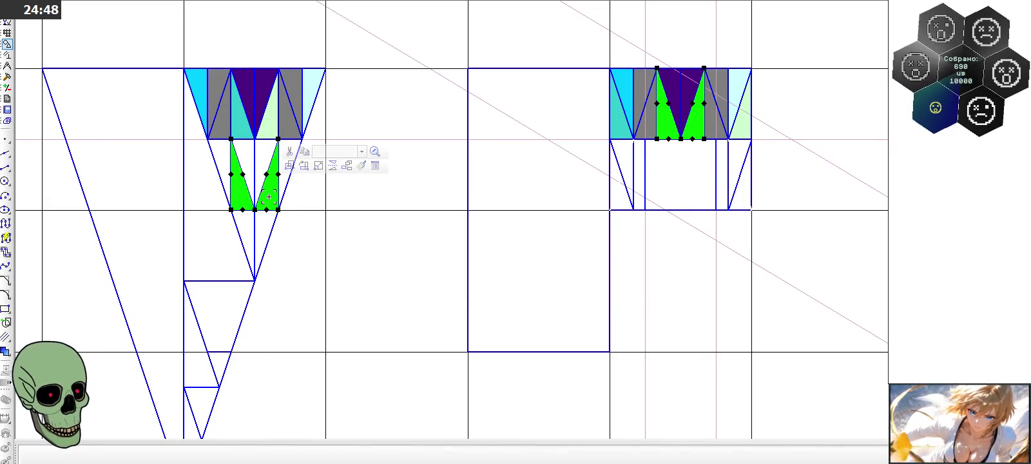
key("Delete")
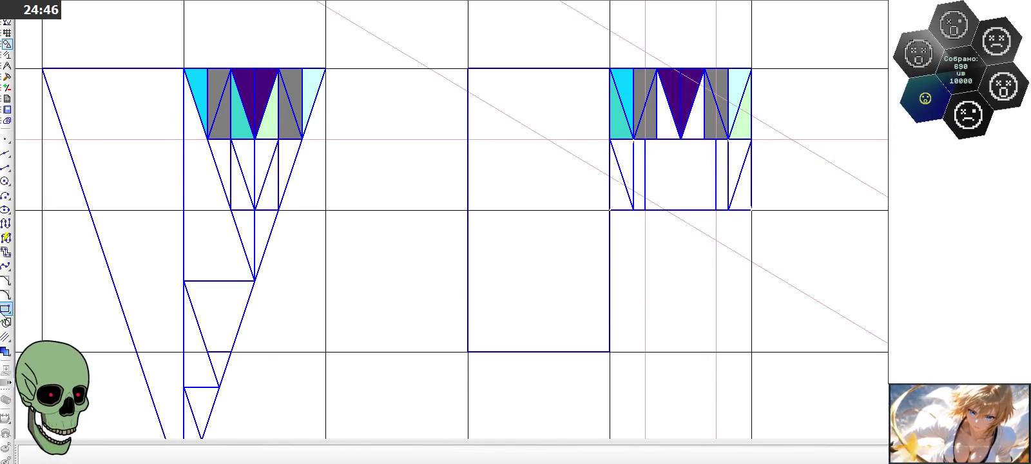
Step: Refill the left figure's band triangles and both halves of the right figure's side strips yellow
left_click(5, 352)
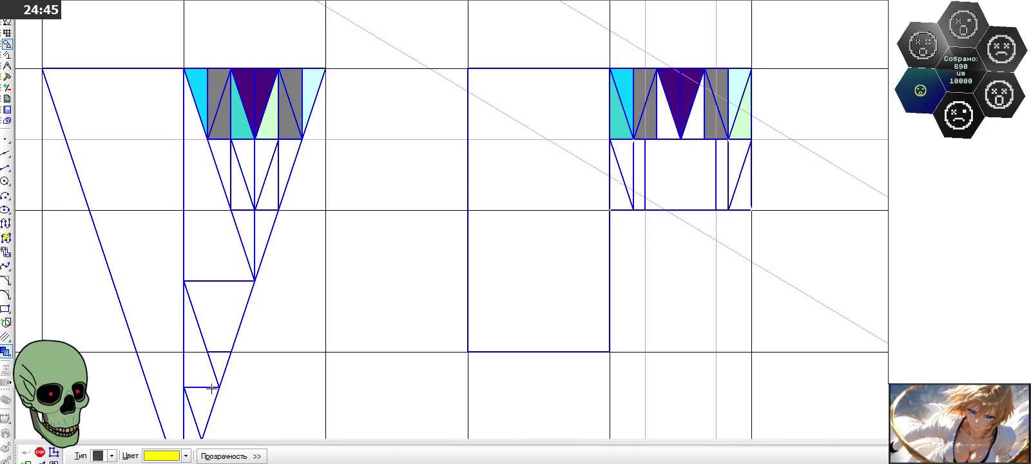
left_click(267, 198)
left_click(232, 181)
left_click(225, 165)
left_click(630, 169)
left_click(619, 192)
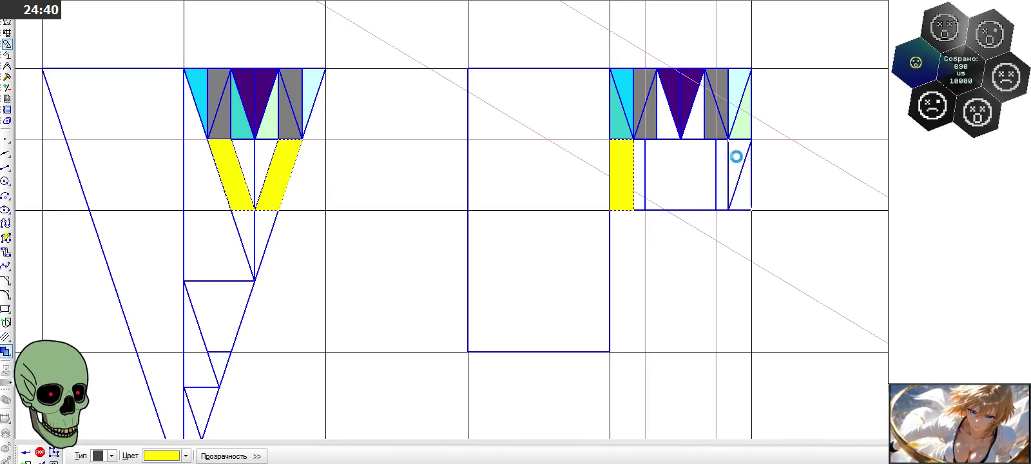
left_click(741, 188)
left_click(20, 451)
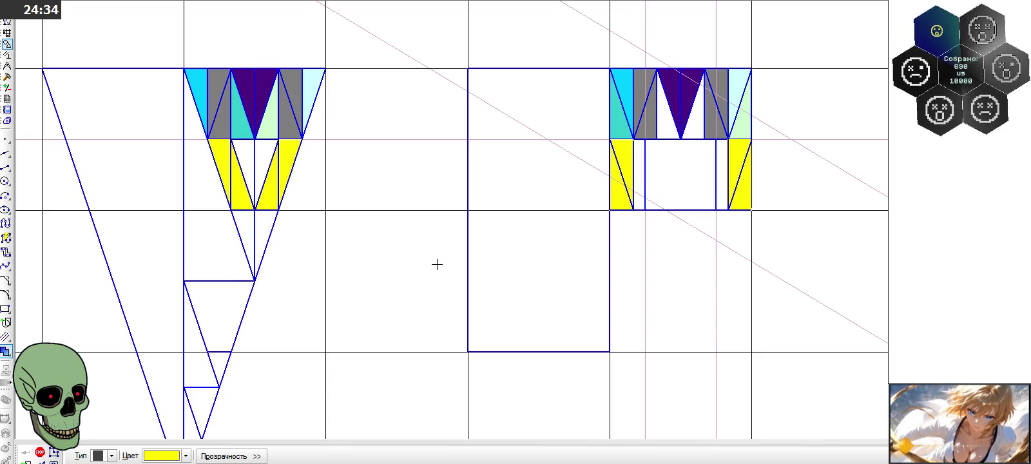
key("Escape")
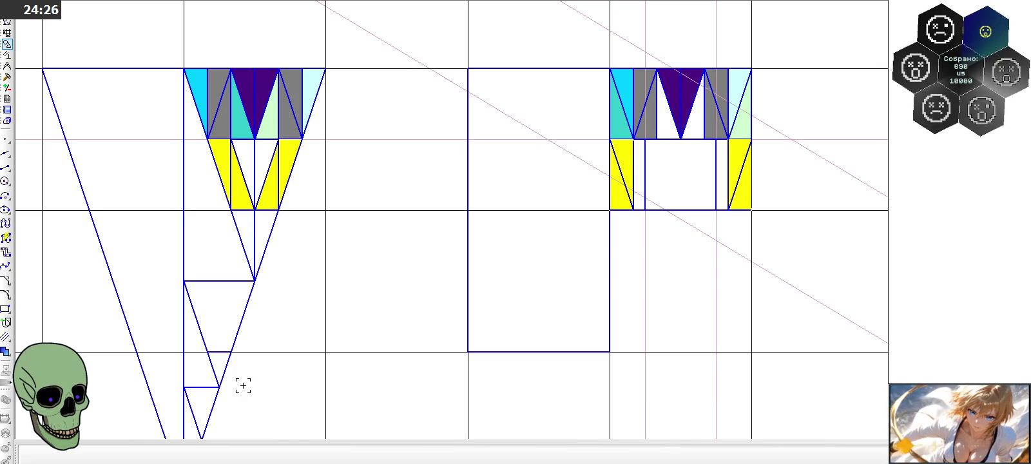
scroll(243, 385, "up", 1)
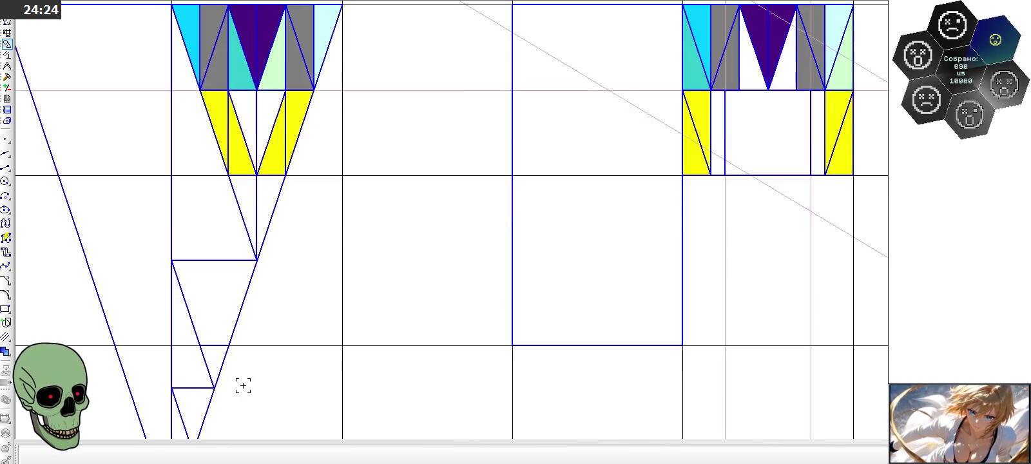
scroll(349, 281, "down", 2)
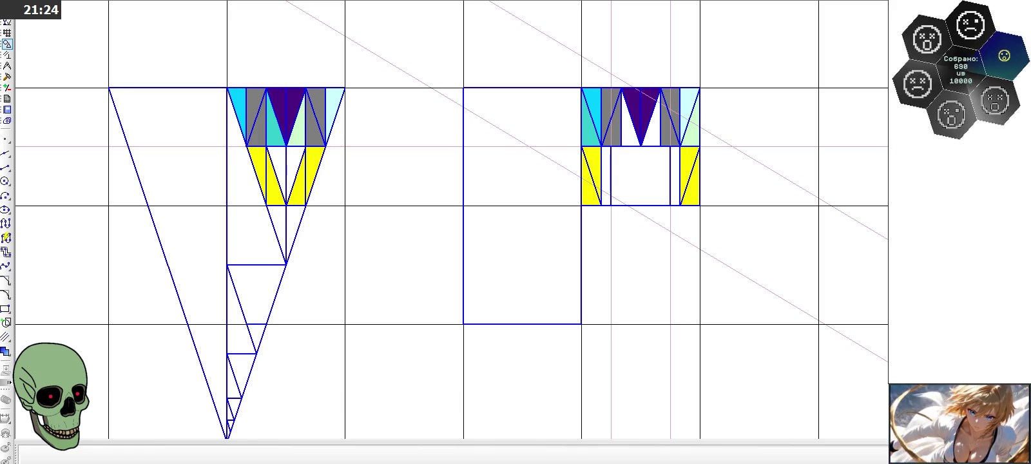
Step: Remove the diagonal and the turquoise, purple and light-green fills from the top band
scroll(240, 118, "up", 3)
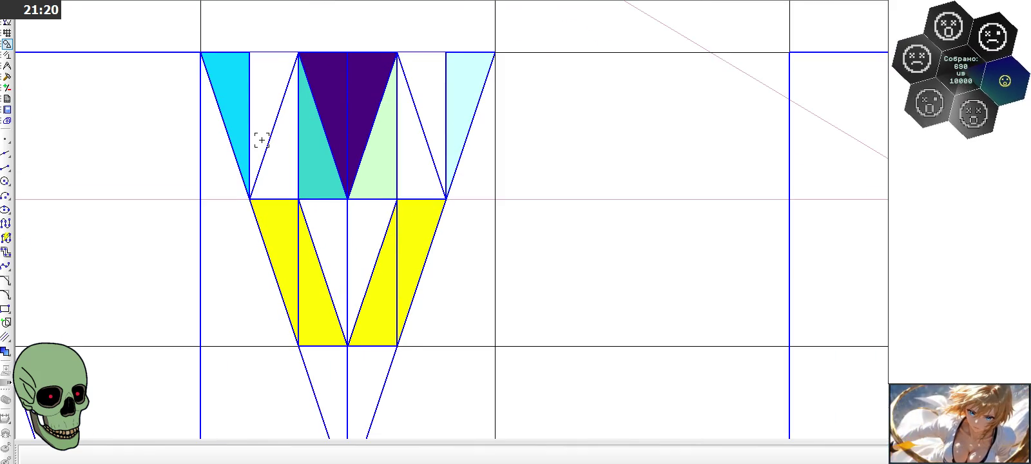
left_click(272, 126)
left_click(310, 147)
left_click(345, 110)
left_click(384, 142)
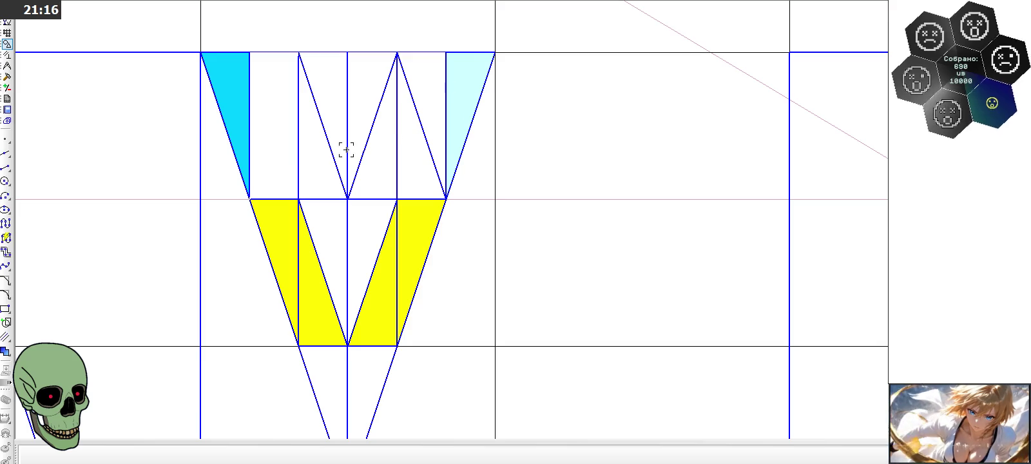
Step: Draw a new diagonal from the band's top edge down to the yellow band's corner
left_click(6, 167)
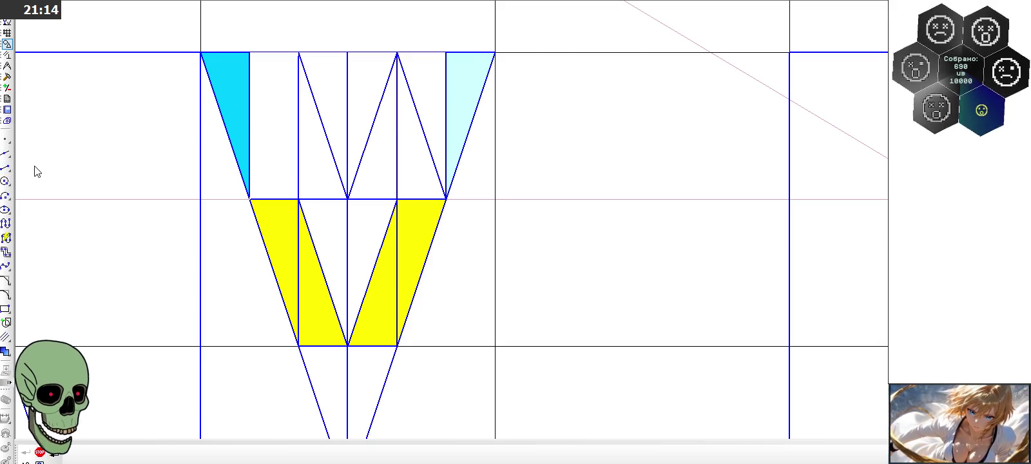
left_click(250, 51)
left_click(299, 199)
key("Escape")
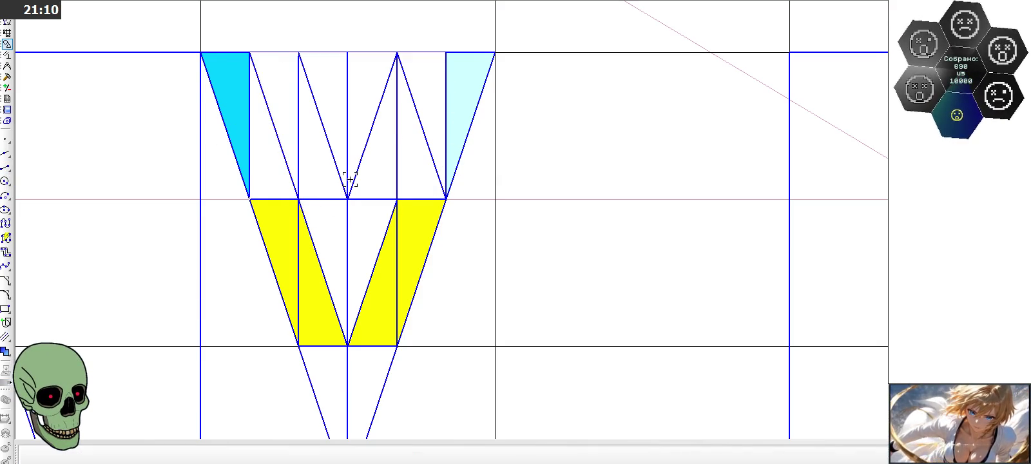
Step: Delete the light-cyan fill and its left edge, then undo to restore them
left_click(436, 114)
key("Delete")
left_click(444, 103)
key("Delete")
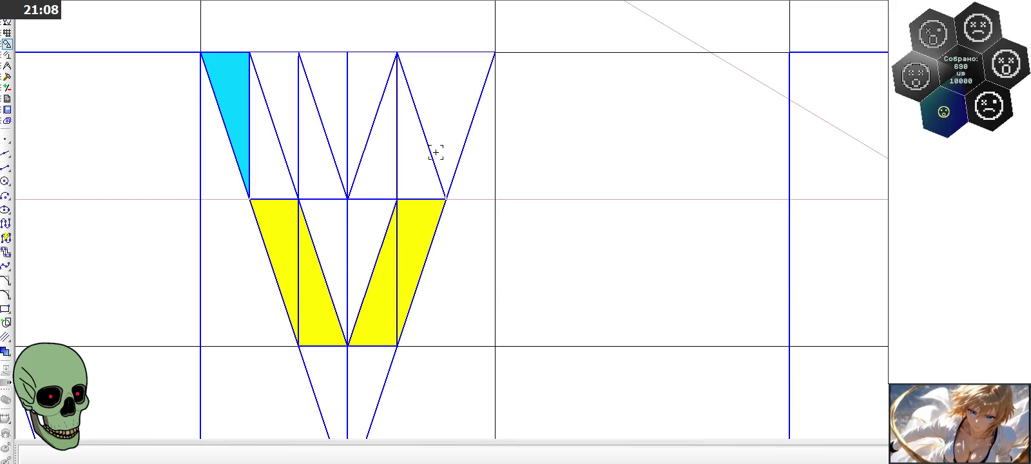
key("ctrl+z")
key("ctrl+z")
key("ctrl+z")
key("Escape")
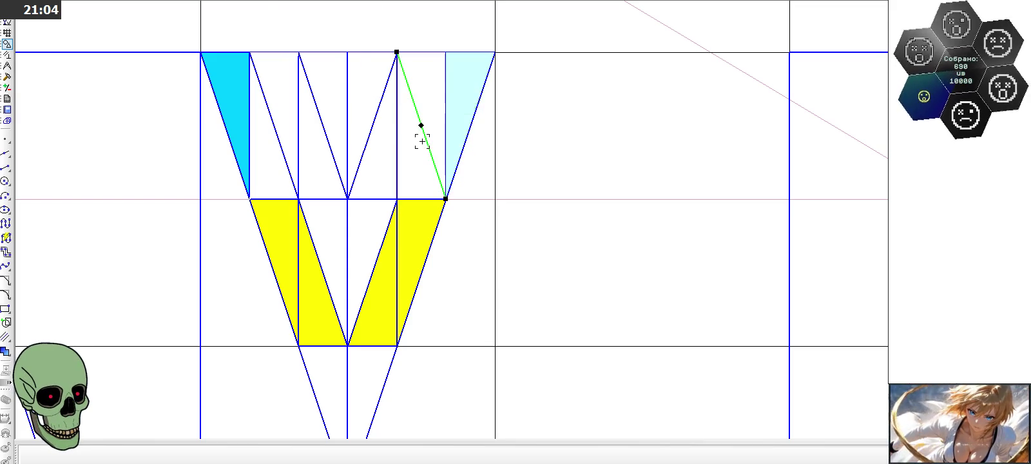
Step: Reactivate the Segment tool and exit it without drawing
scroll(421, 142, "down", 1)
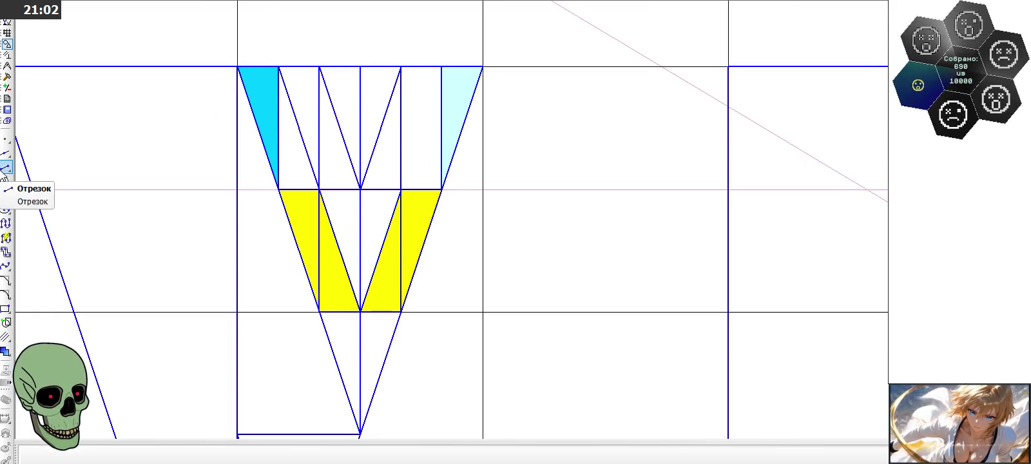
left_click(6, 166)
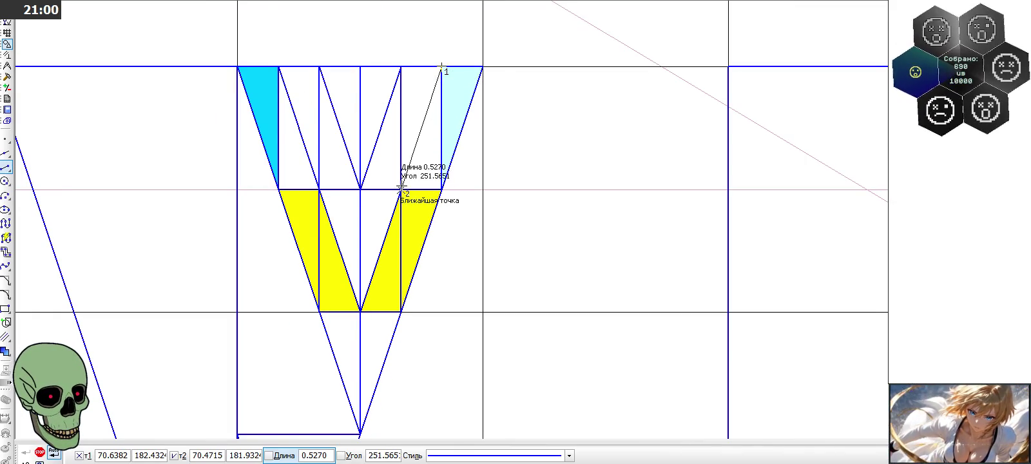
scroll(348, 177, "down", 1)
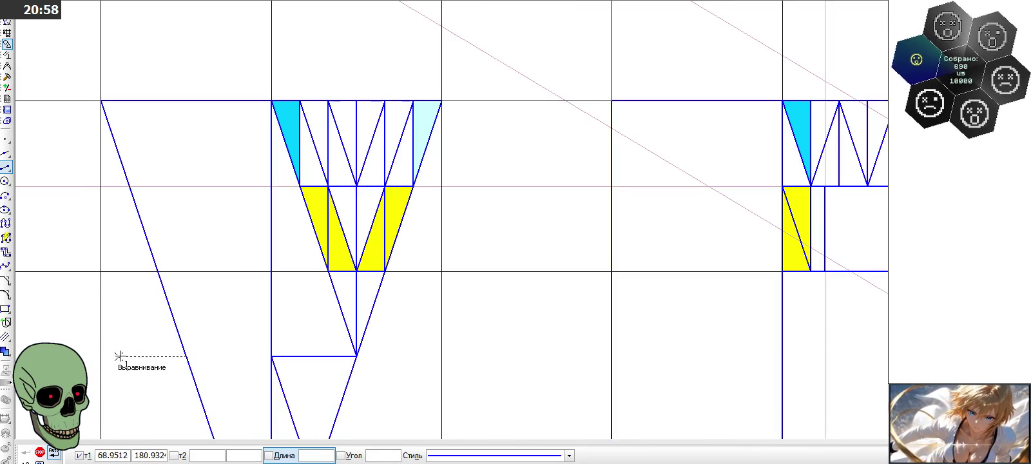
left_click(39, 453)
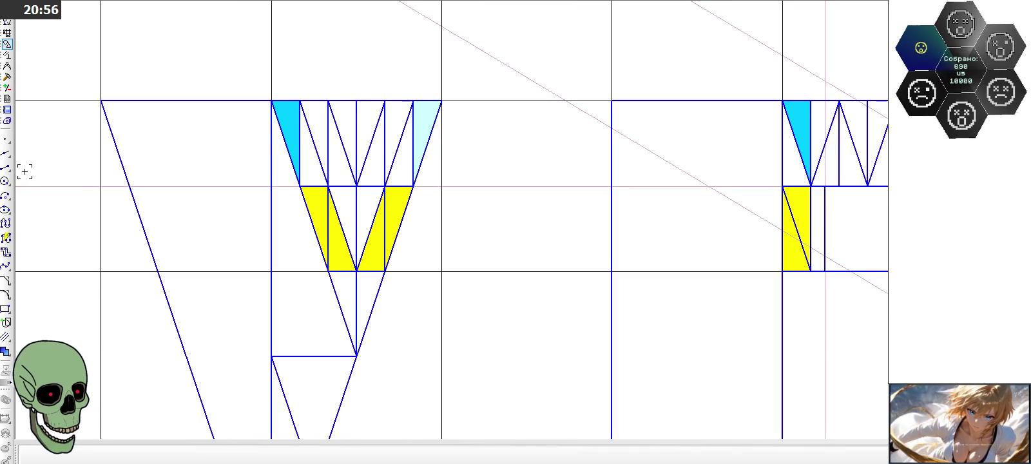
Step: Fill the triangles beside the cyan ones bright green and the one beside light cyan gold
left_click(5, 352)
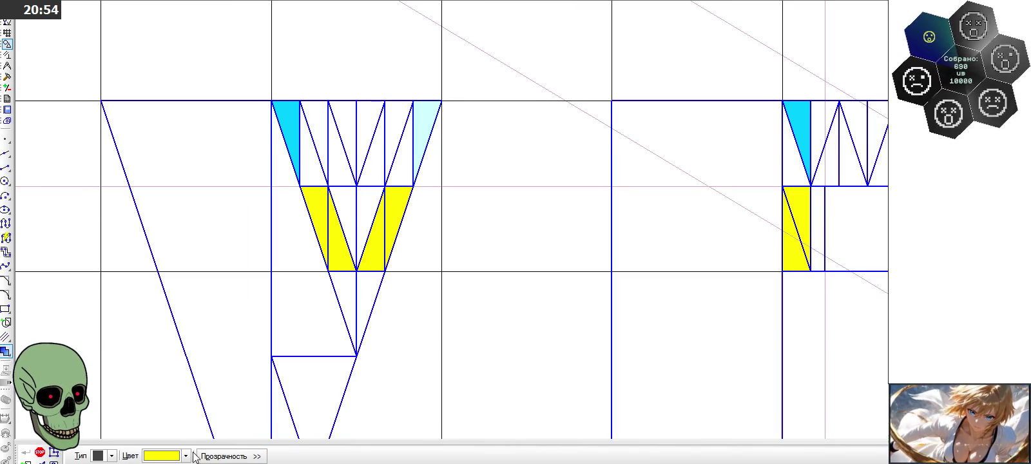
left_click(185, 455)
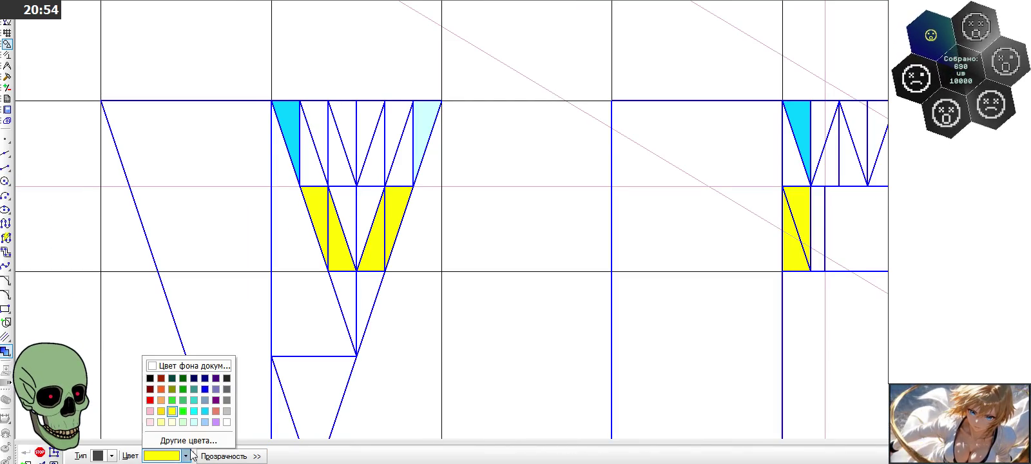
left_click(184, 412)
left_click(306, 157)
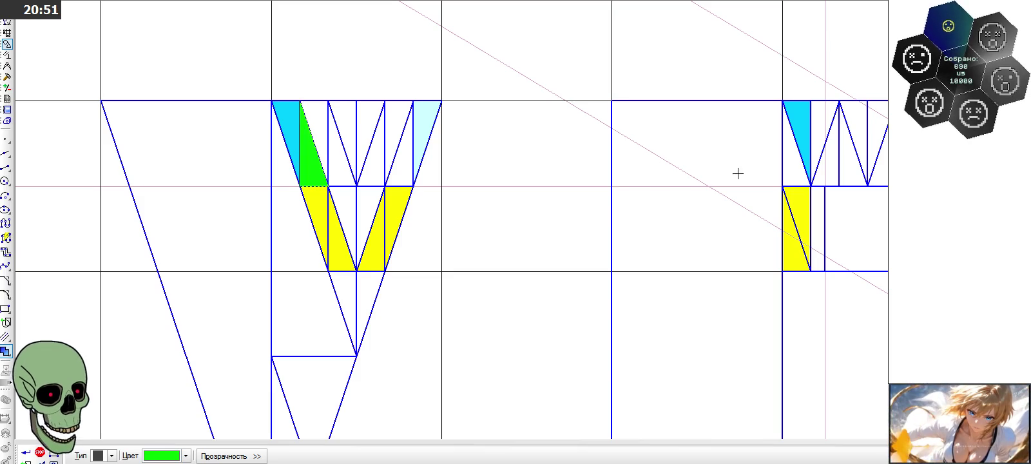
left_click(792, 171)
left_click(157, 457)
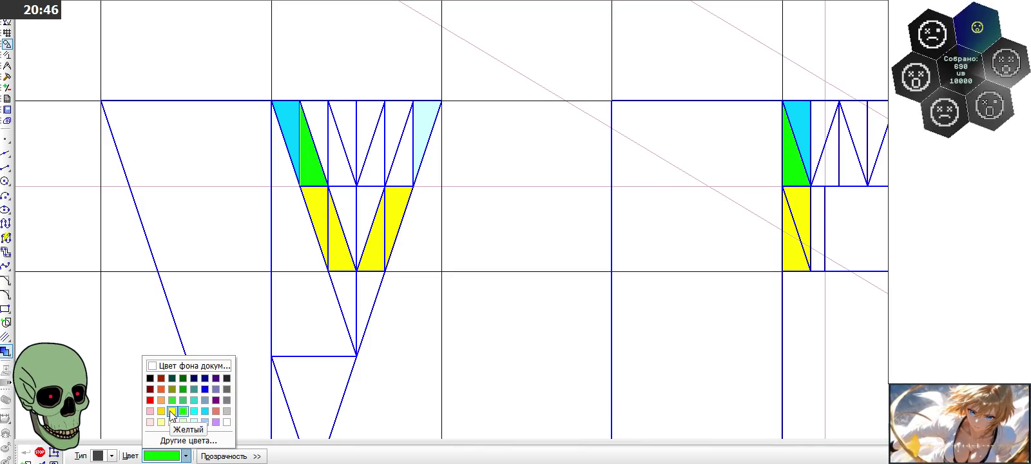
left_click(161, 412)
left_click(408, 165)
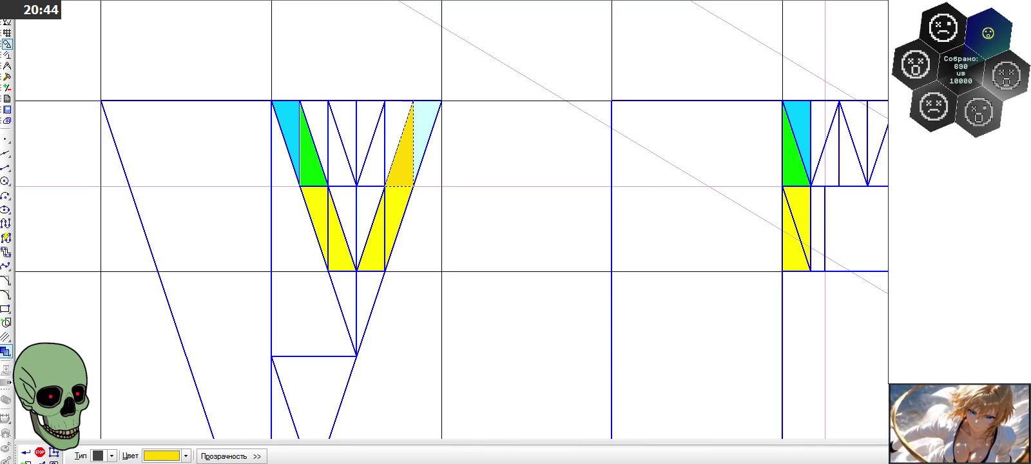
Step: Delete the yellow band fills beneath both bands
left_click(40, 454)
left_click(374, 245)
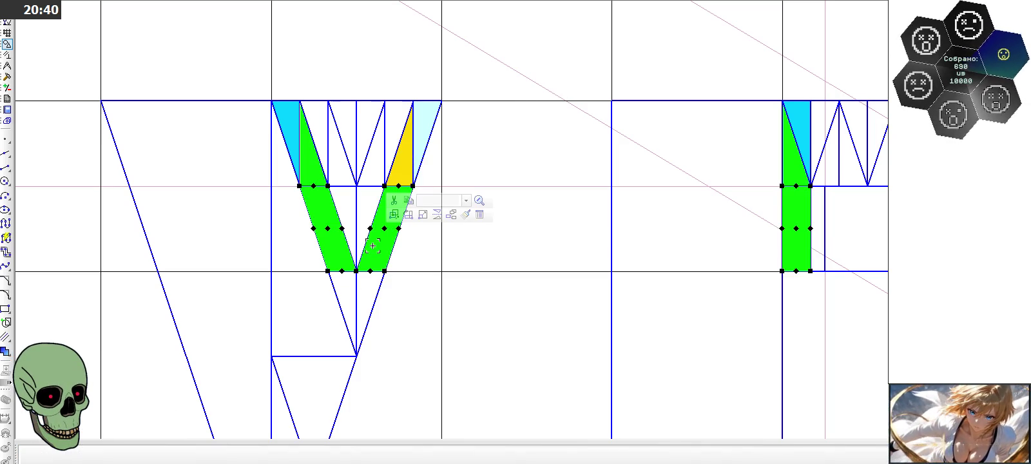
key("Delete")
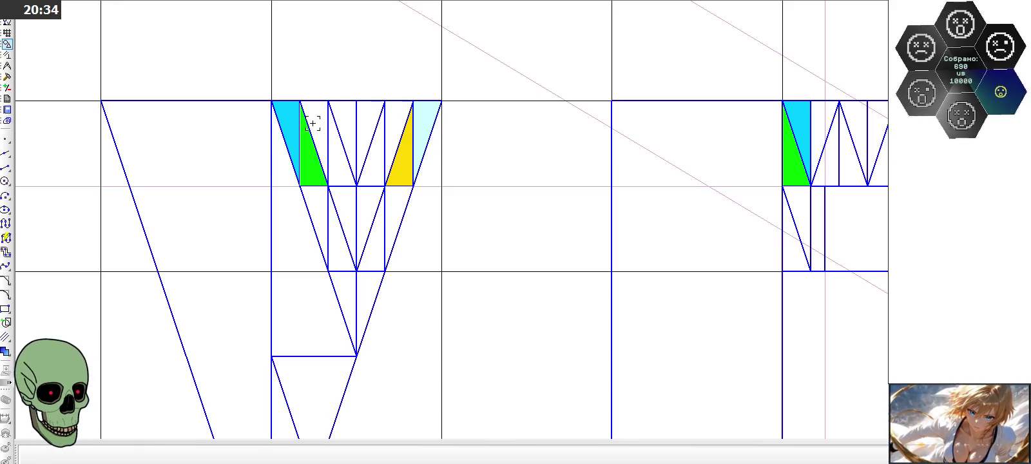
Step: Delete the four inner diagonals and three inner verticals from the right figure's top band
scroll(522, 183, "down", 2)
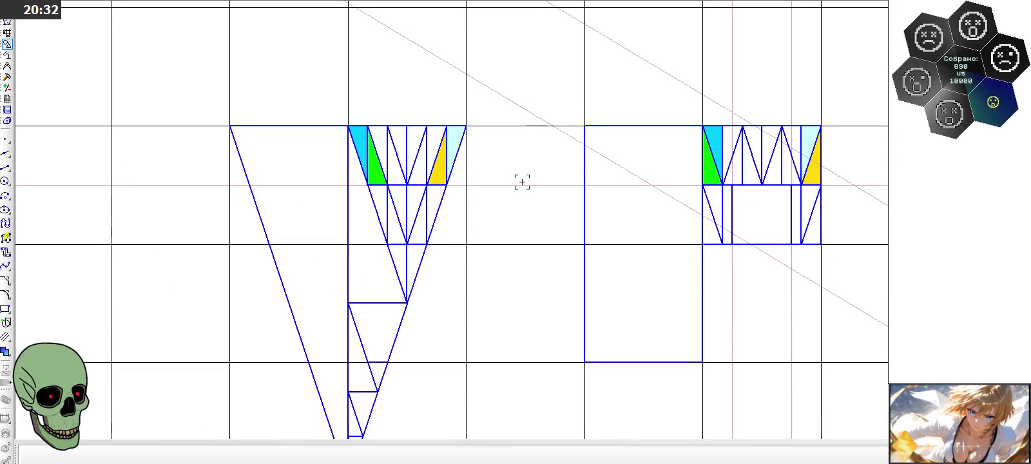
scroll(759, 143, "up", 3)
scroll(741, 145, "up", 2)
left_click(718, 147)
key("Delete")
left_click(731, 166)
key("Delete")
left_click(749, 162)
key("Delete")
left_click(780, 161)
key("Delete")
left_click(803, 177)
left_click(834, 182)
key("Delete")
left_click(851, 161)
key("Delete")
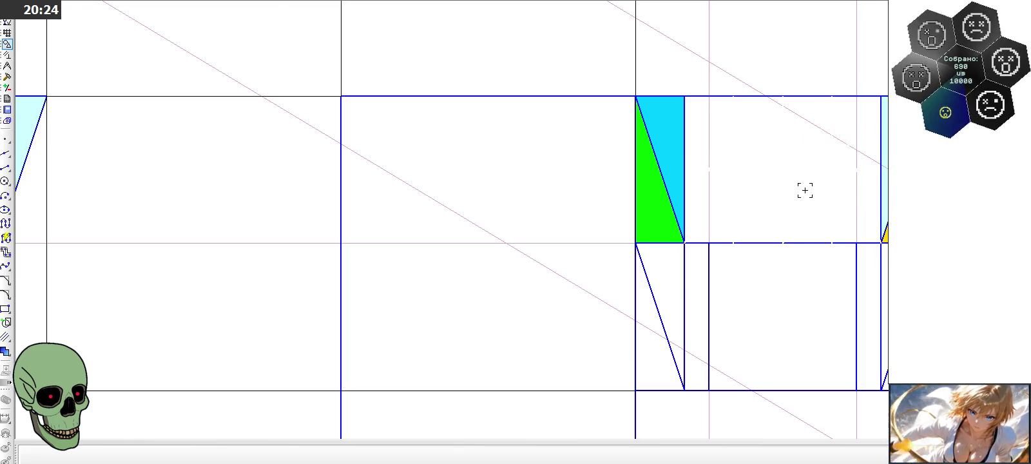
scroll(801, 192, "down", 3)
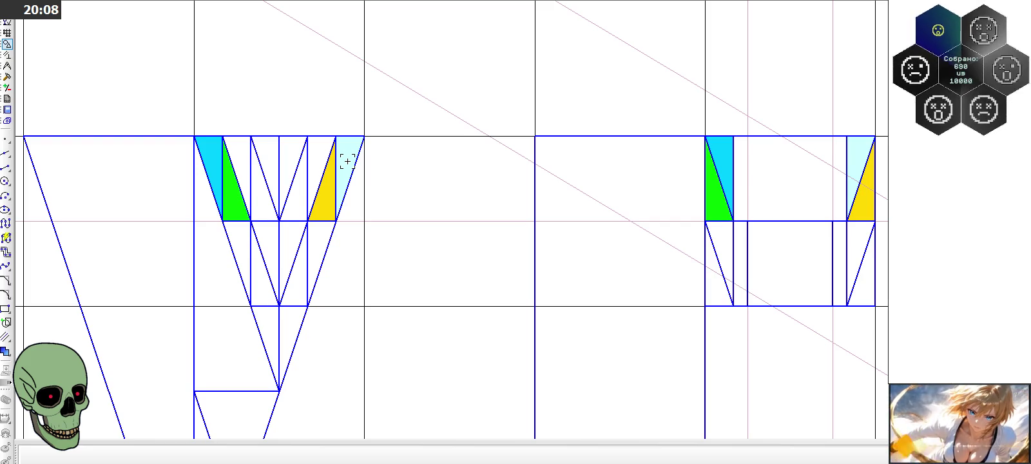
Step: Copy the cyan-green pair's diagonal and paste it just right of the cyan triangle
left_click(719, 175)
key("ctrl+c")
left_click(705, 136)
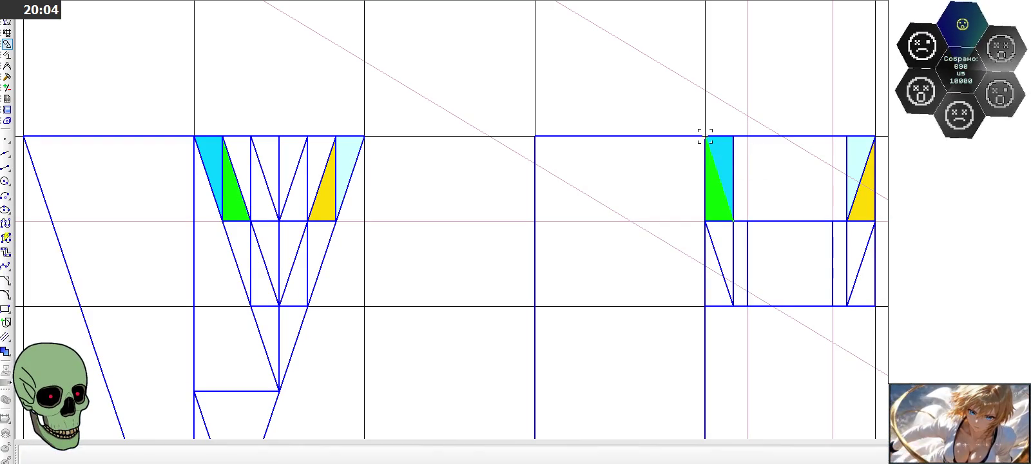
key("ctrl+v")
left_click(733, 136)
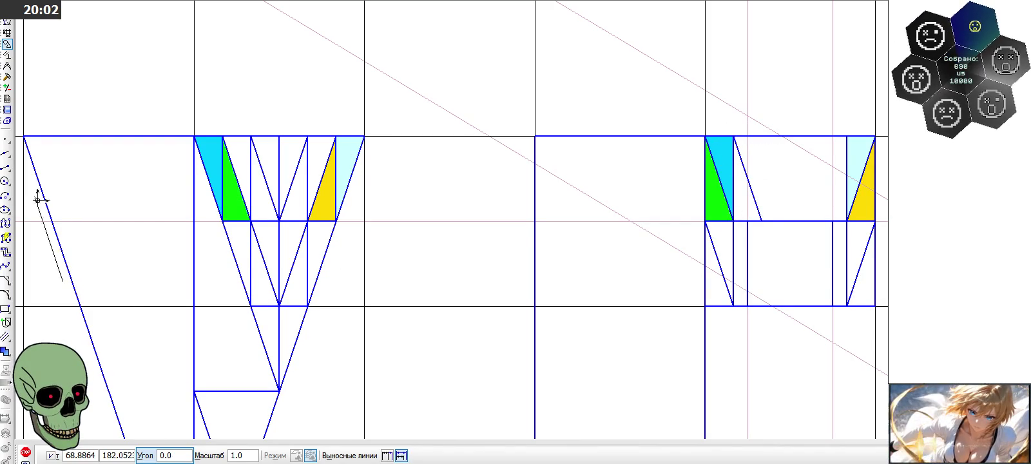
Step: Draw a vertical line from the new diagonal's bottom end up to the band's top edge
left_click(6, 166)
left_click(762, 221)
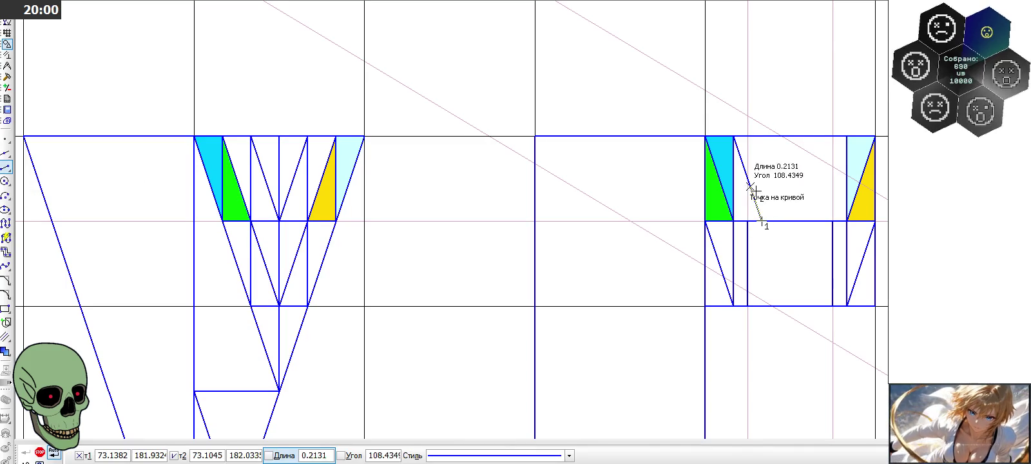
scroll(763, 123, "up", 3)
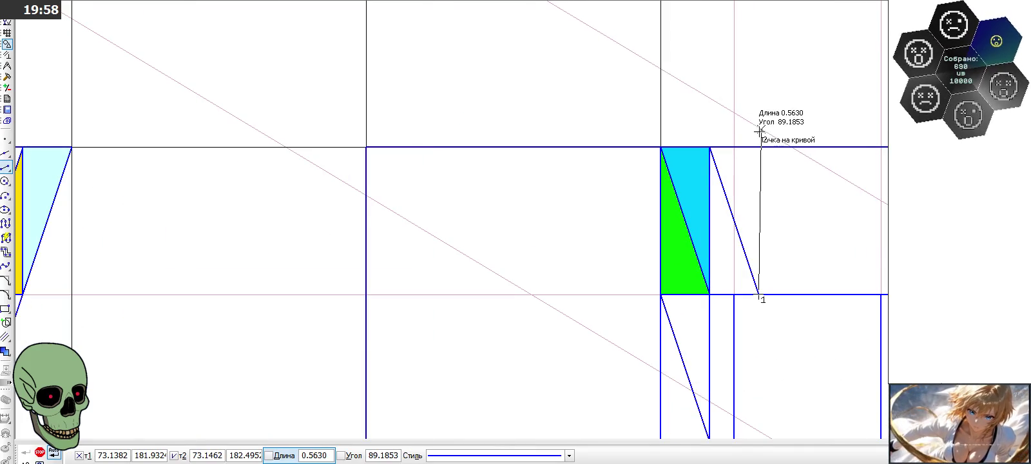
left_click(756, 137)
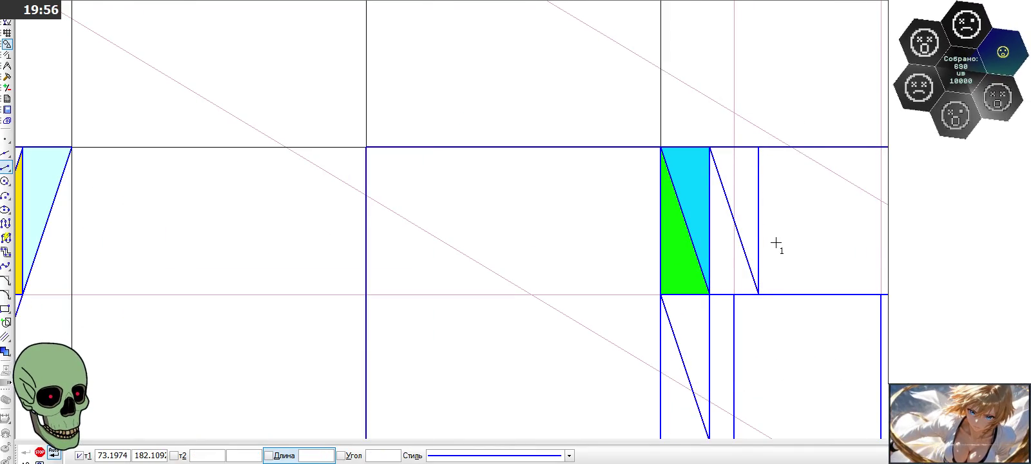
scroll(775, 242, "down", 2)
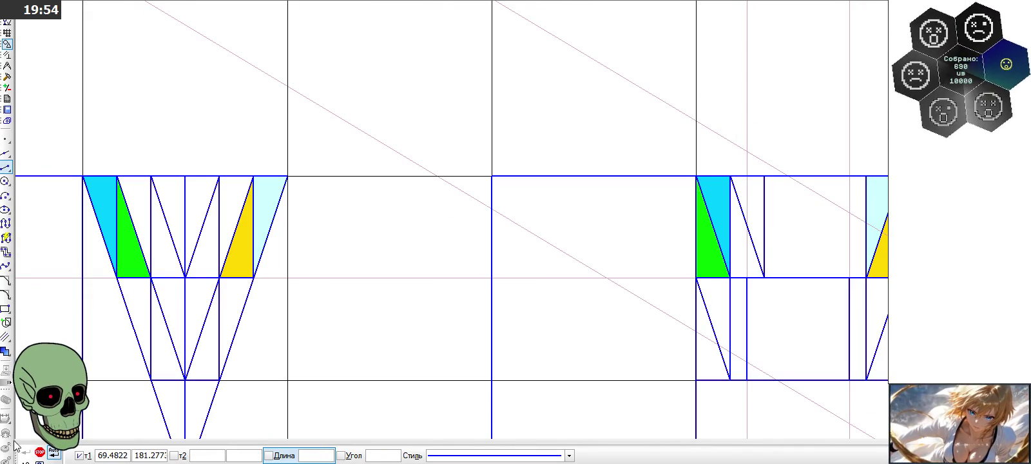
left_click(40, 452)
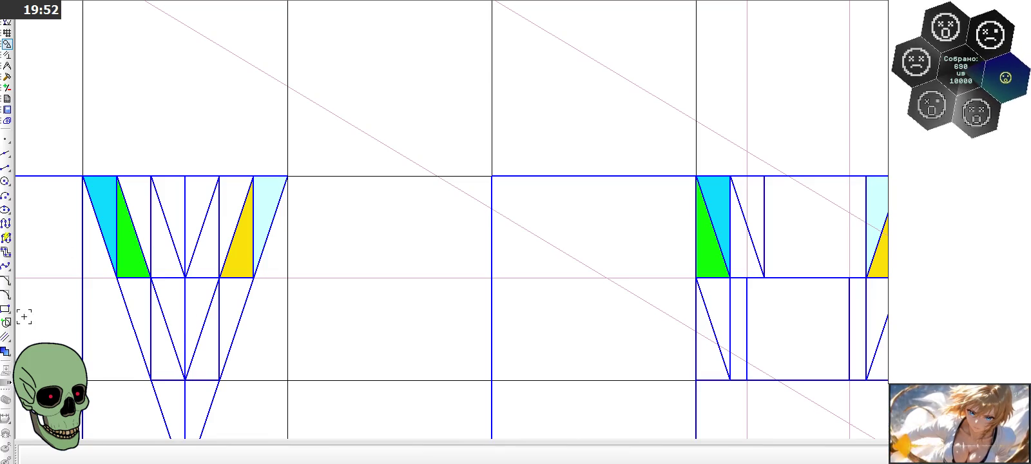
left_click(5, 352)
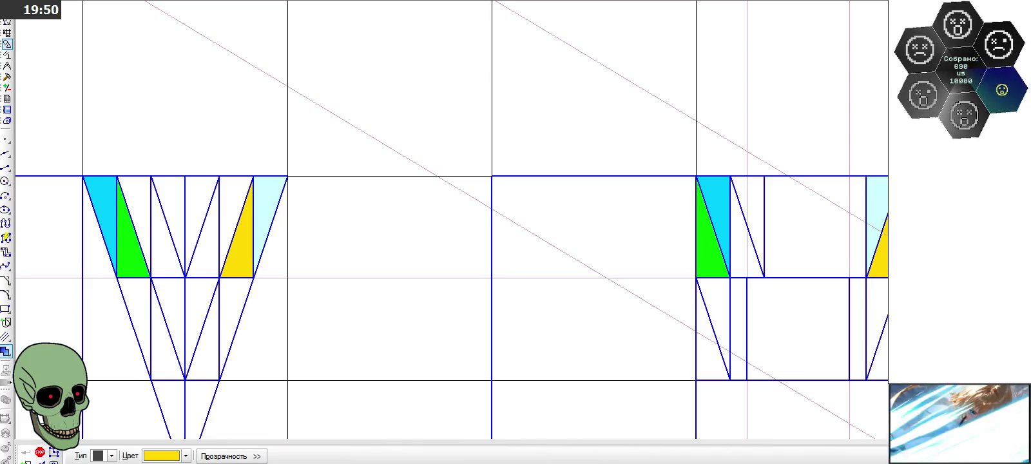
Step: Fill the left-band triangle beside green and its right-band match dark green
left_click(186, 456)
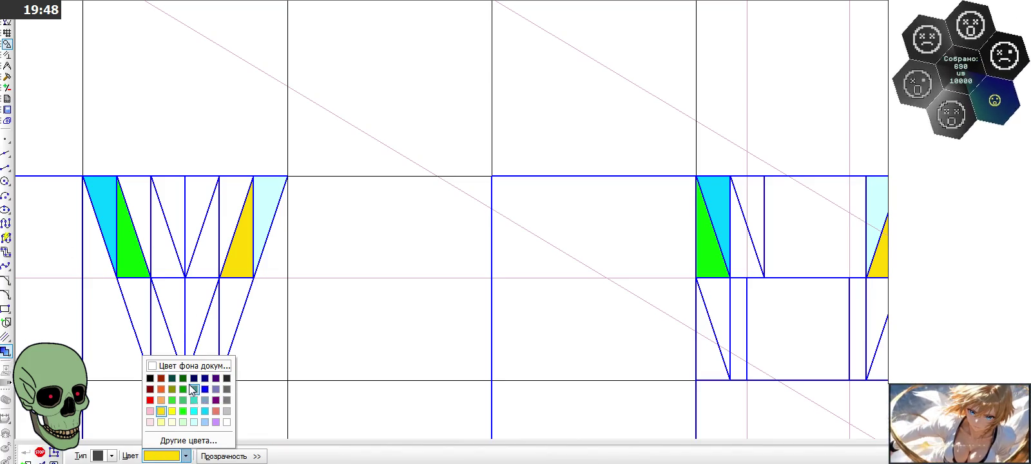
left_click(183, 390)
left_click(142, 193)
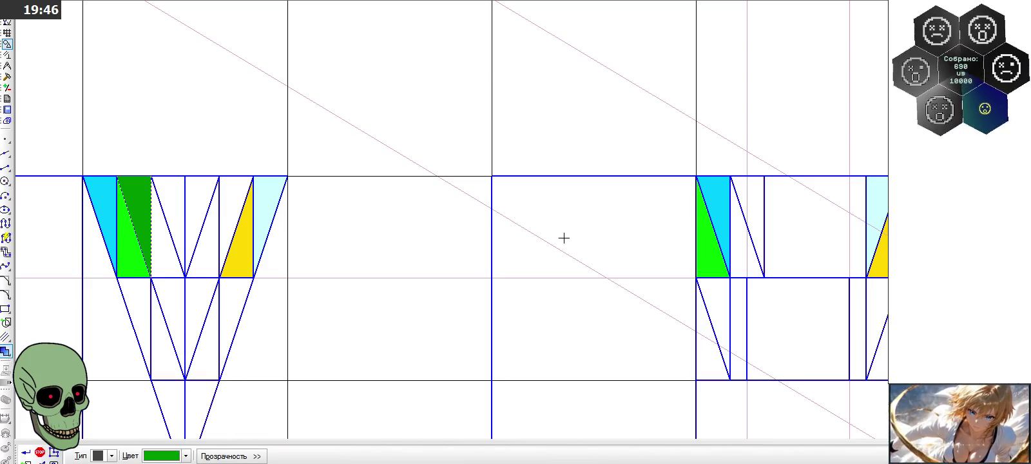
left_click(746, 218)
left_click(26, 453)
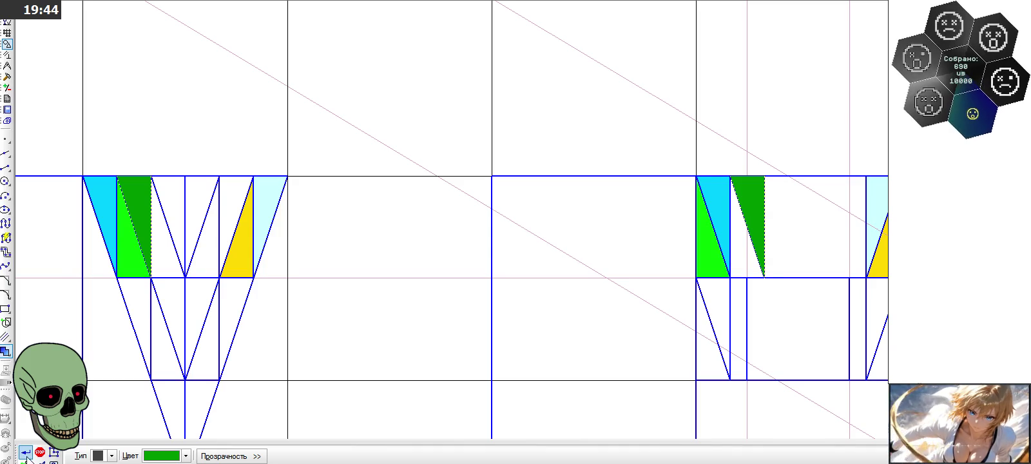
Step: Fill the next left-band triangle and the right band's lower triangle olive
left_click(186, 456)
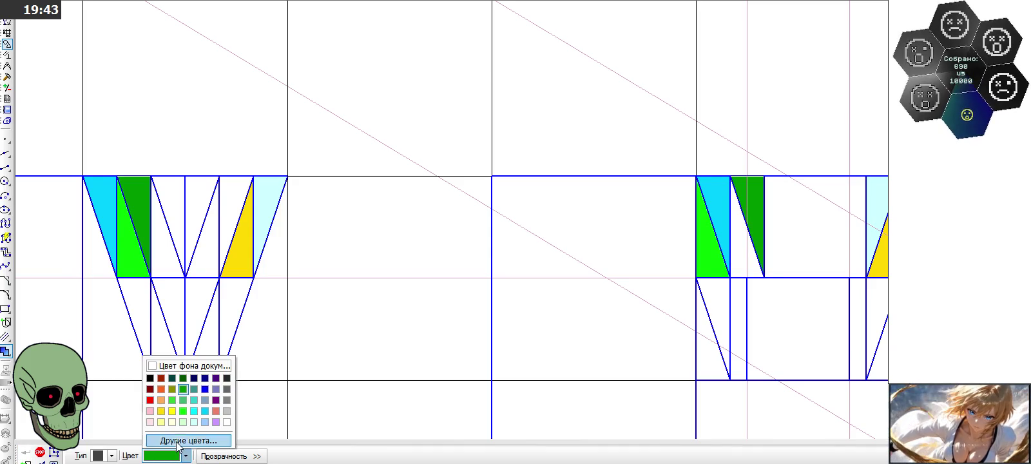
left_click(172, 389)
left_click(169, 263)
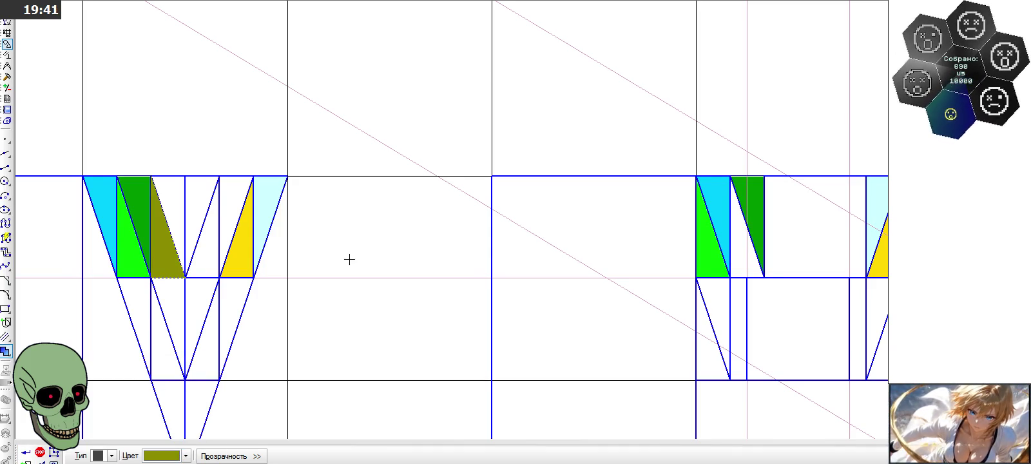
left_click(735, 258)
left_click(25, 453)
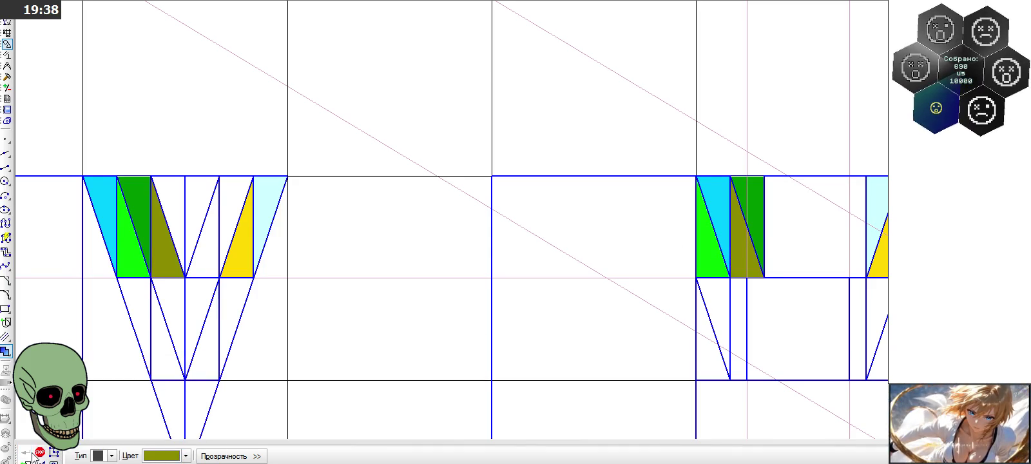
left_click(40, 453)
Step: Draw a vertical divider line in the right band
scroll(198, 183, "down", 2)
scroll(649, 201, "up", 3)
left_click(535, 224)
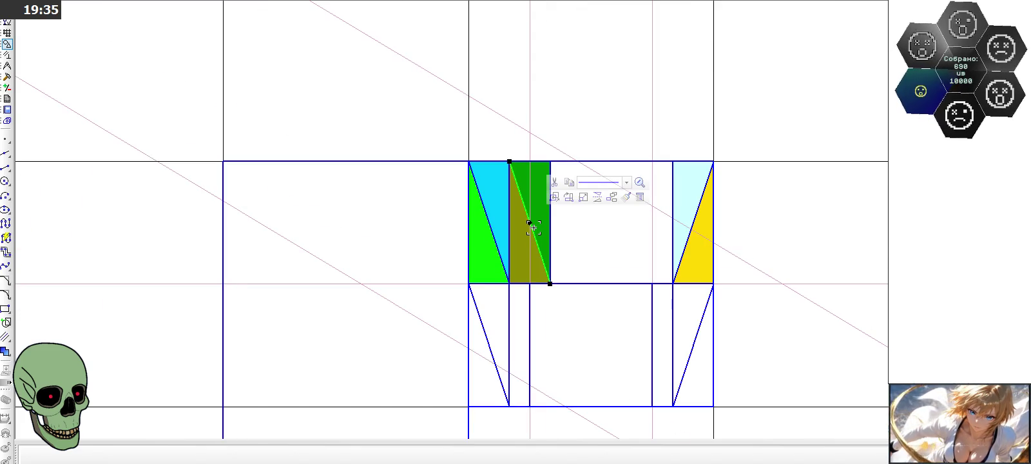
left_click(594, 197)
left_click(591, 259)
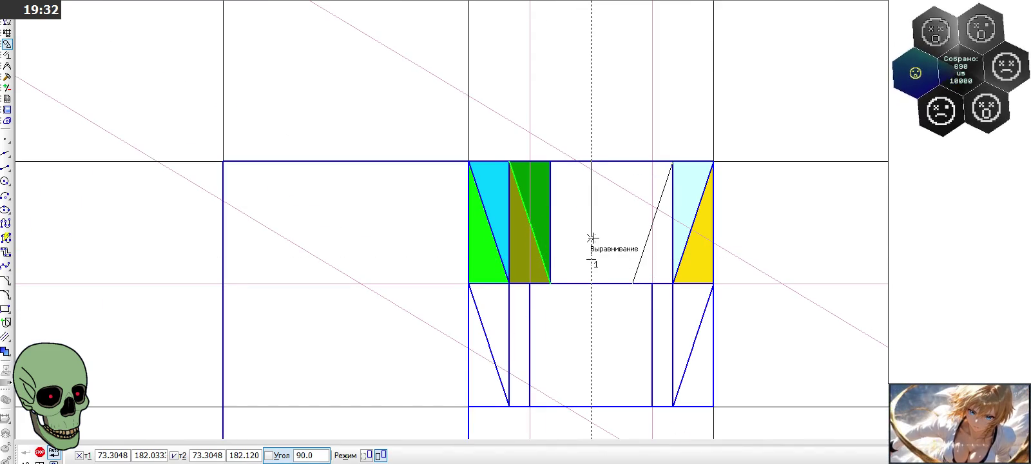
left_click(40, 452)
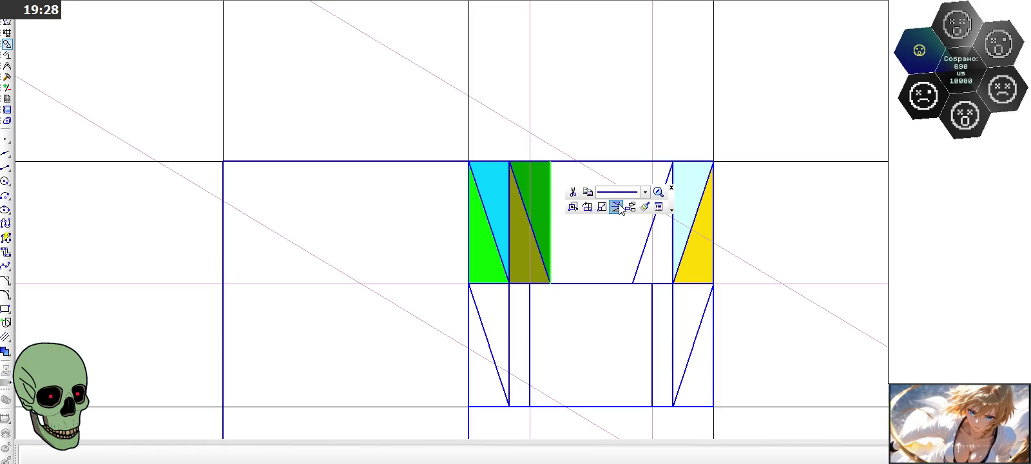
left_click(612, 202)
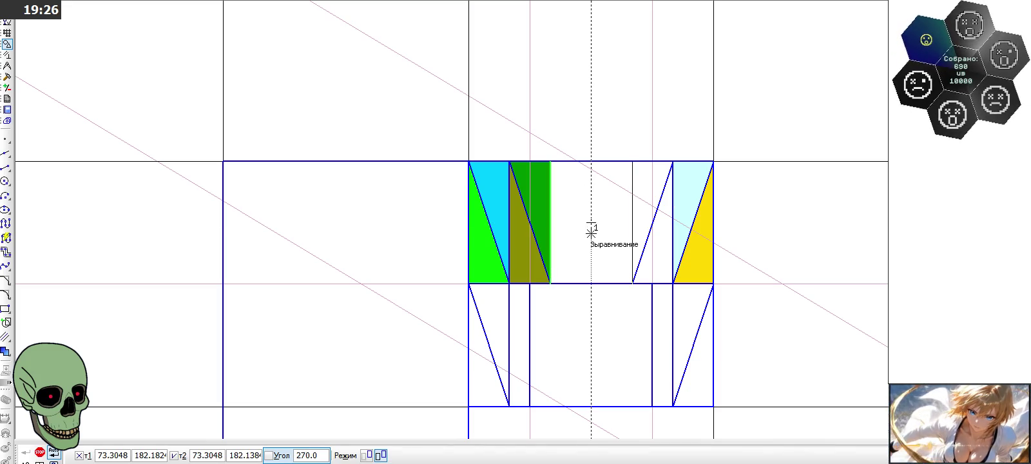
left_click(592, 228)
left_click(52, 452)
Step: Fill the triangles beside yellow in both bands teal
scroll(583, 145, "down", 3)
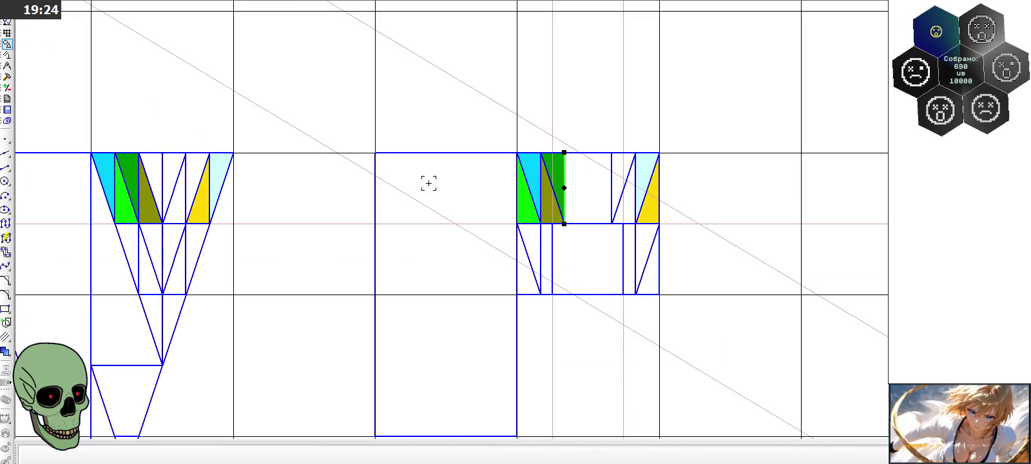
left_click(5, 350)
left_click(186, 456)
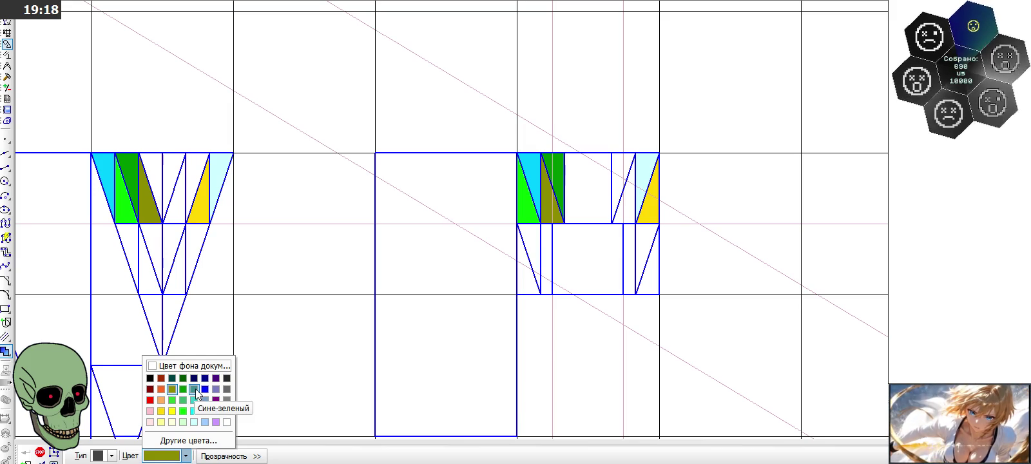
left_click(195, 388)
scroll(175, 163, "up", 1)
left_click(197, 167)
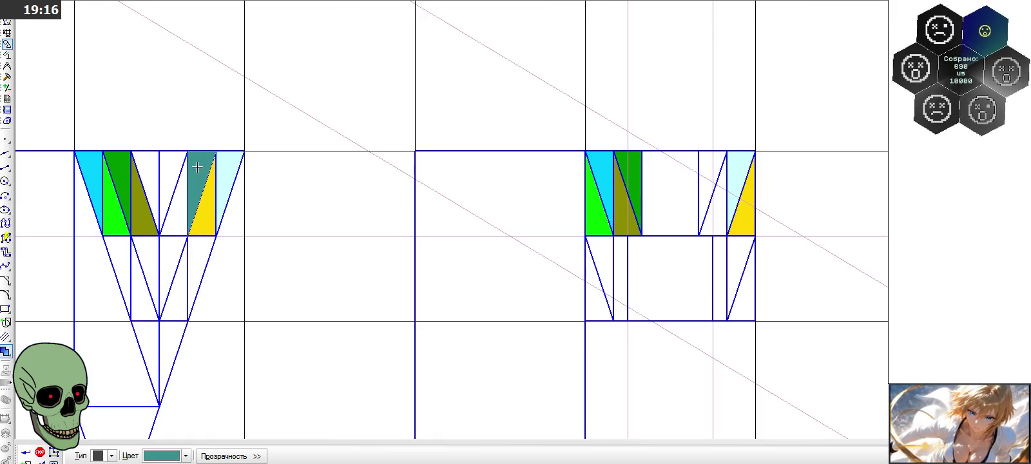
left_click(722, 161)
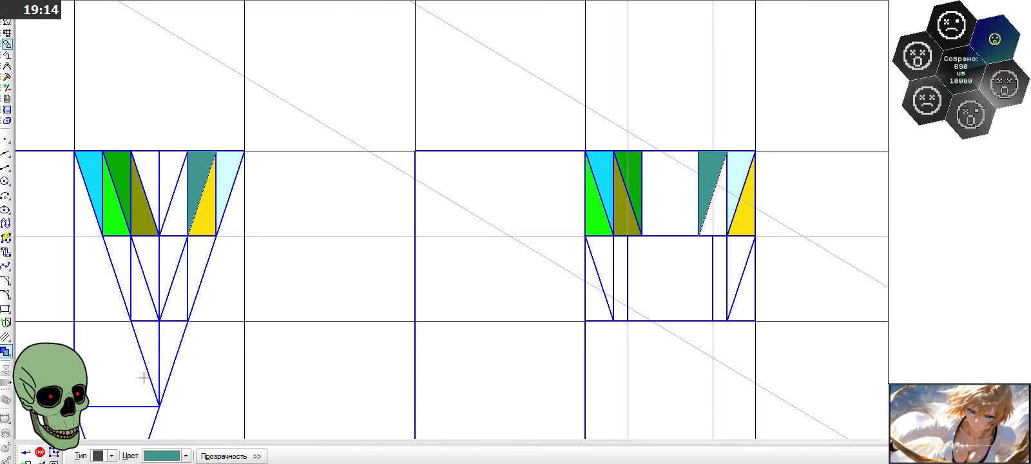
Step: Fill each band's remaining white triangle turquoise
left_click(186, 455)
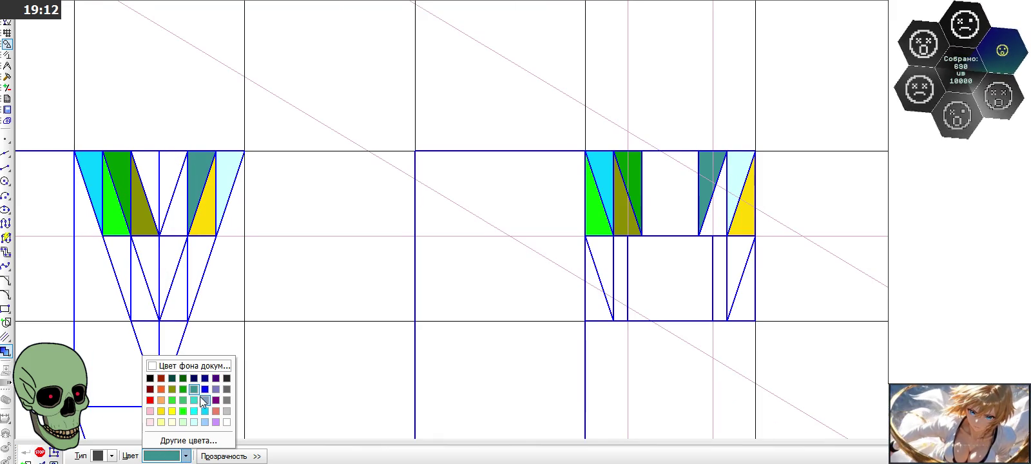
left_click(194, 400)
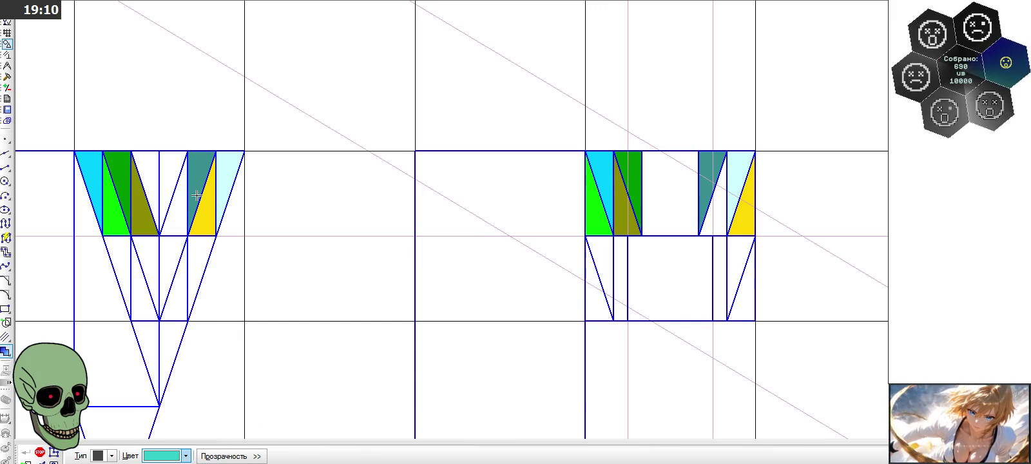
left_click(176, 205)
left_click(709, 218)
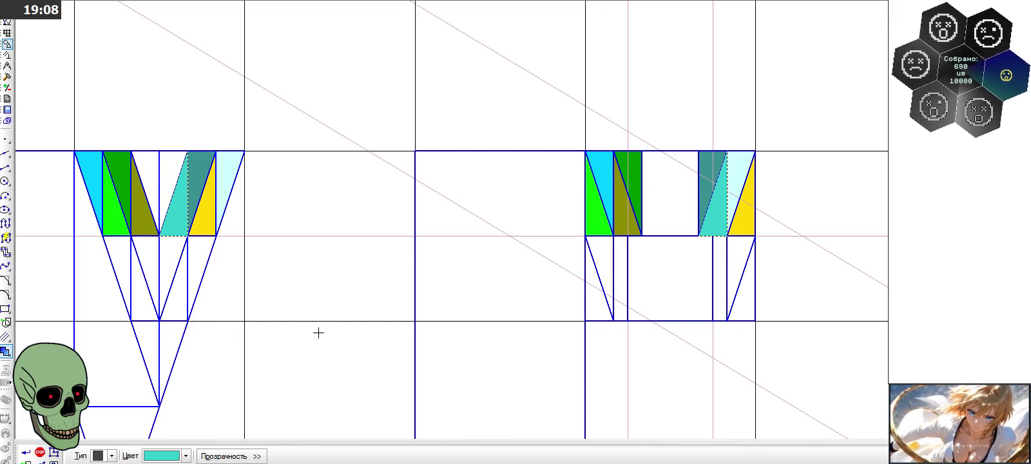
left_click(39, 452)
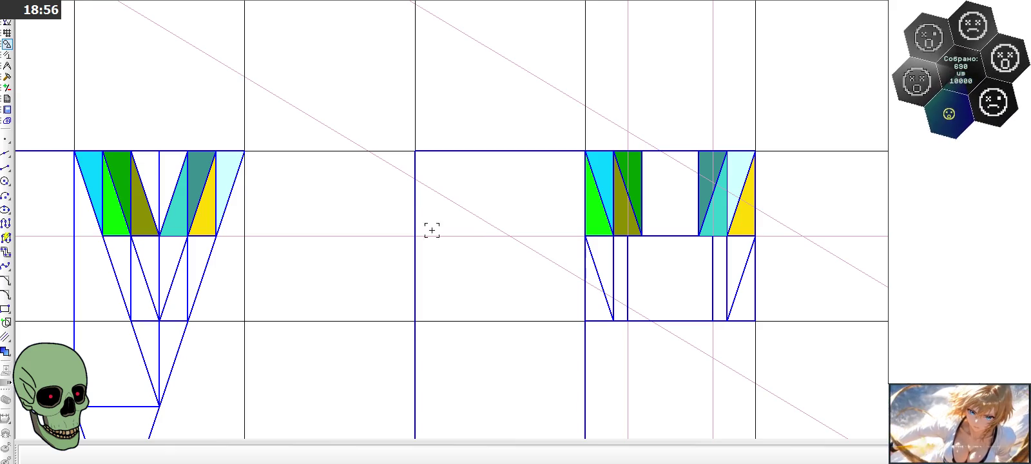
Step: Draw two diagonals forming a V across the right band's white gap
left_click(6, 167)
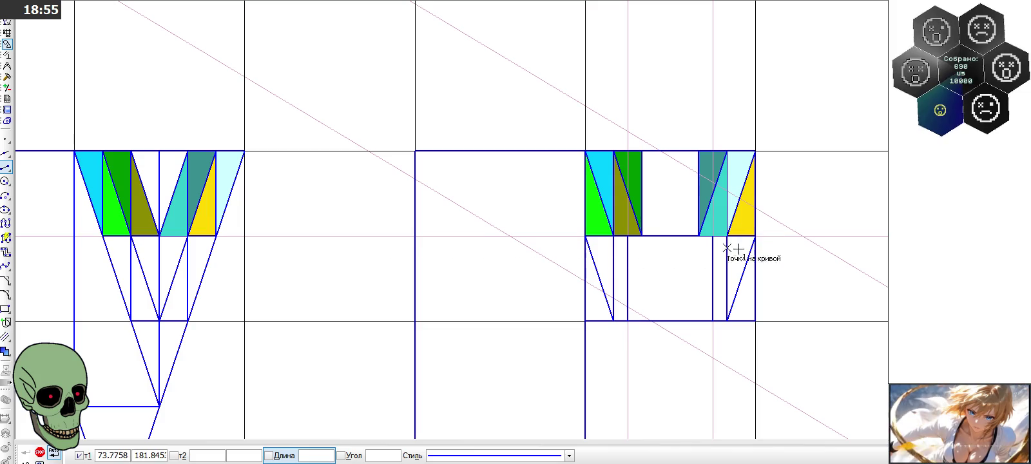
left_click(671, 237)
left_click(642, 152)
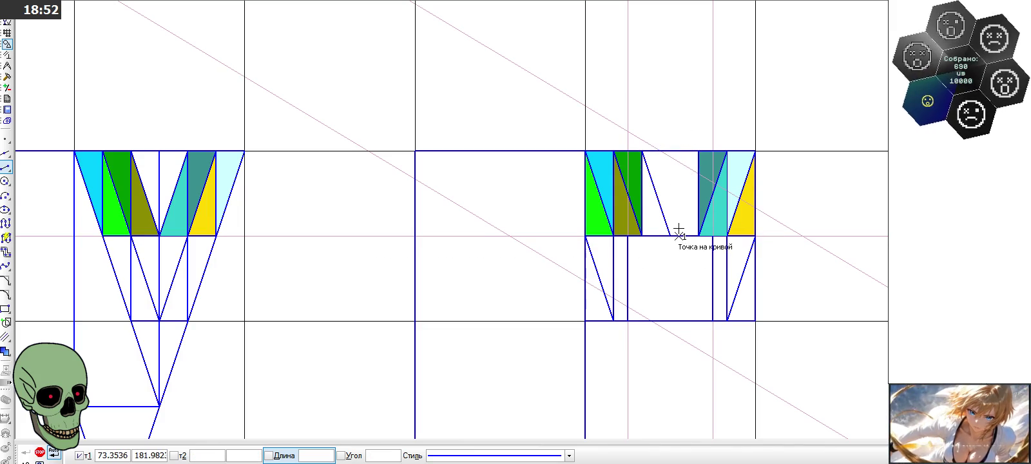
left_click(670, 237)
scroll(696, 149, "up", 2)
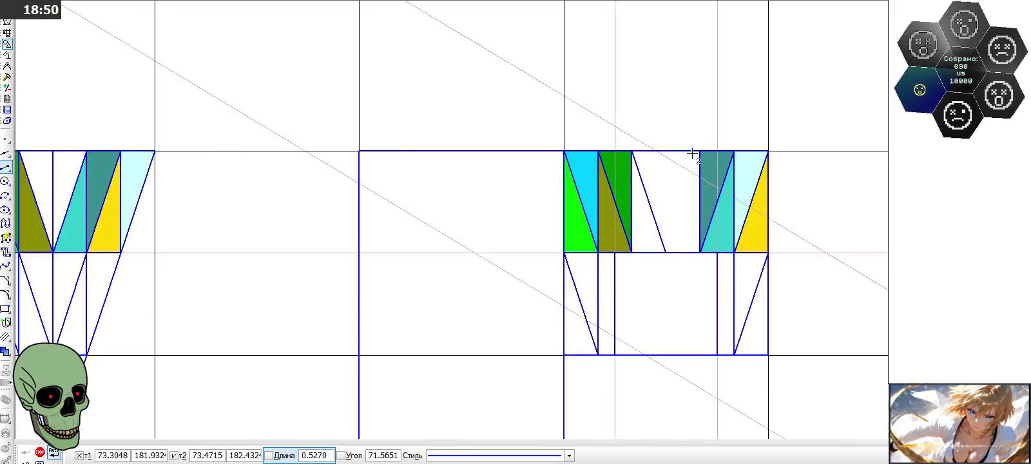
left_click(703, 148)
Step: Add a vertical line from the V's bottom point up to the band's top edge
left_click(647, 326)
left_click(647, 149)
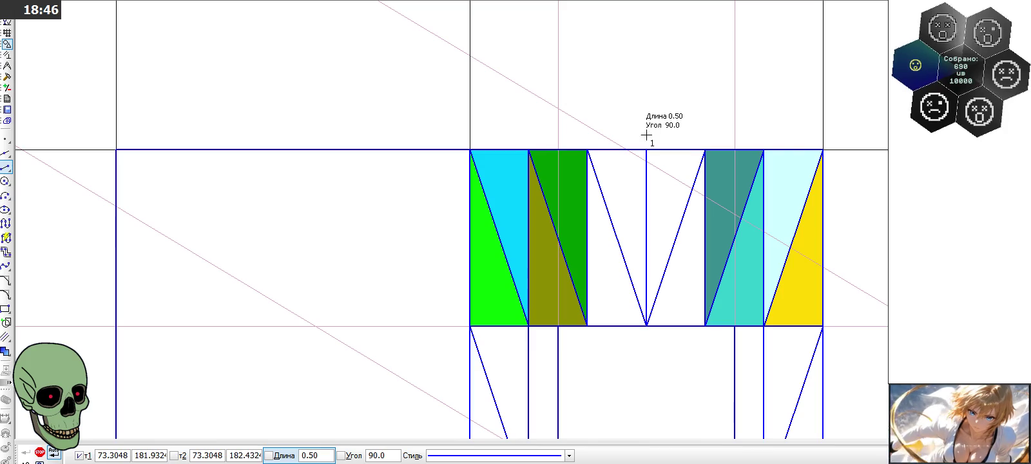
key("Escape")
scroll(697, 149, "down", 2)
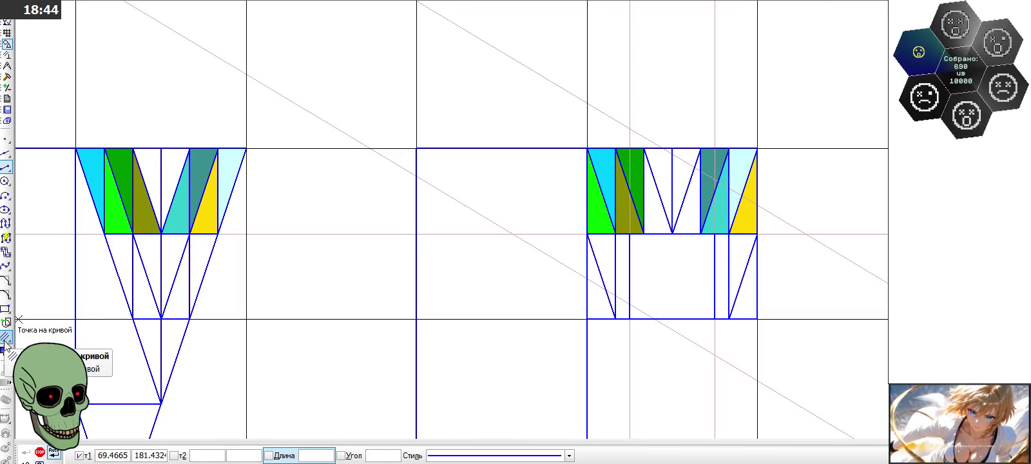
left_click(5, 351)
left_click(186, 456)
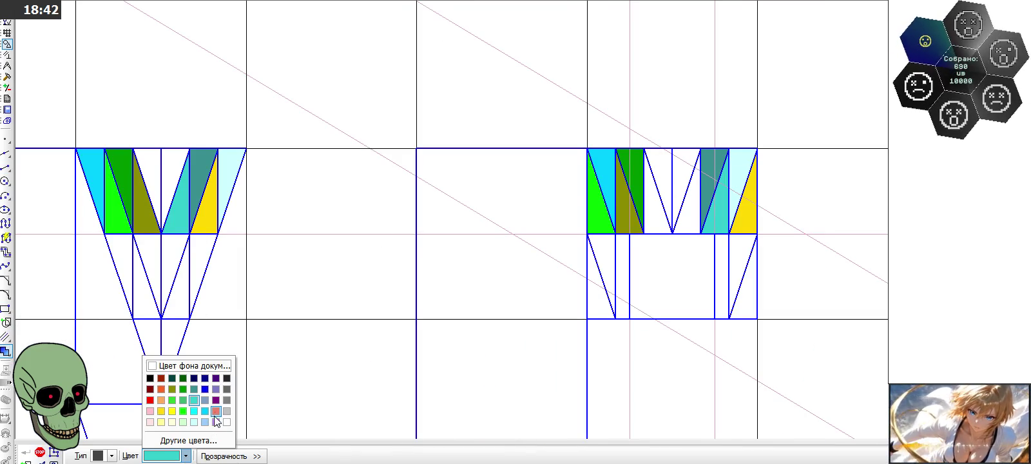
Step: Fill the white triangles in both figures light green
left_click(182, 422)
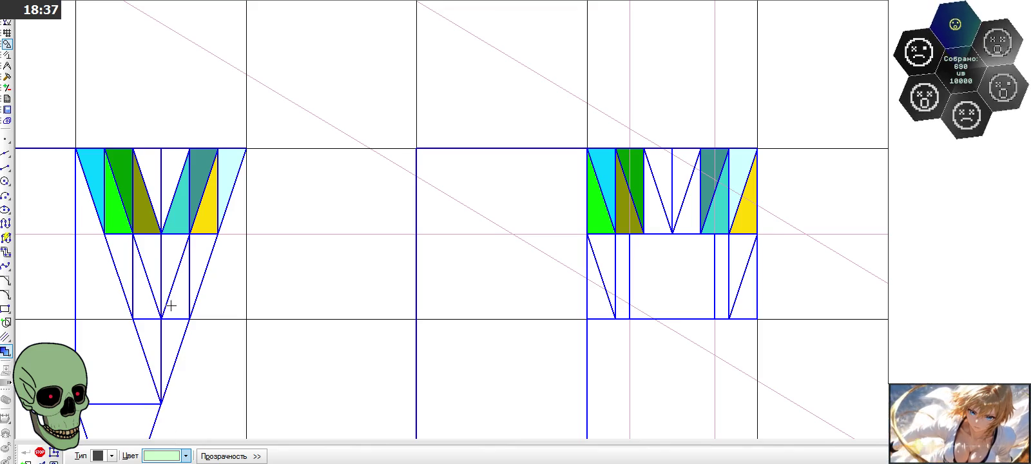
left_click(155, 176)
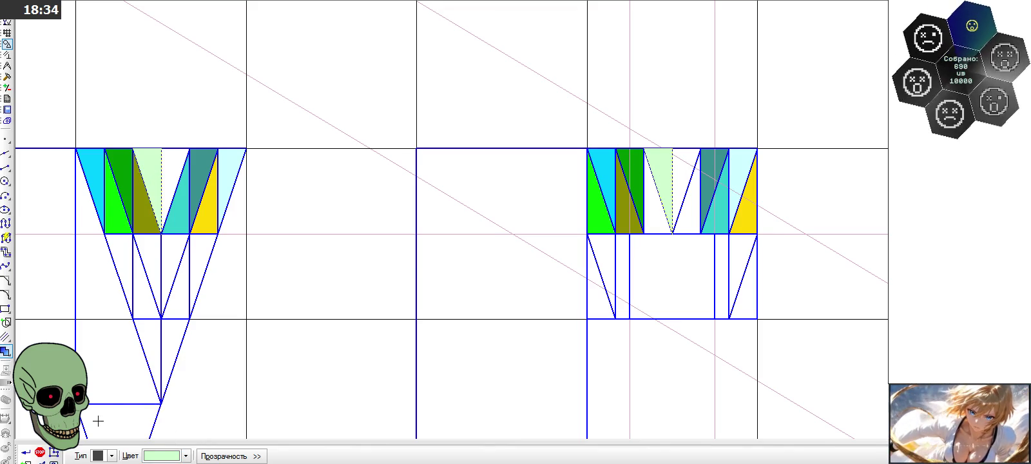
left_click(25, 452)
Step: Fill the next white triangles in both figures light cyan
left_click(152, 457)
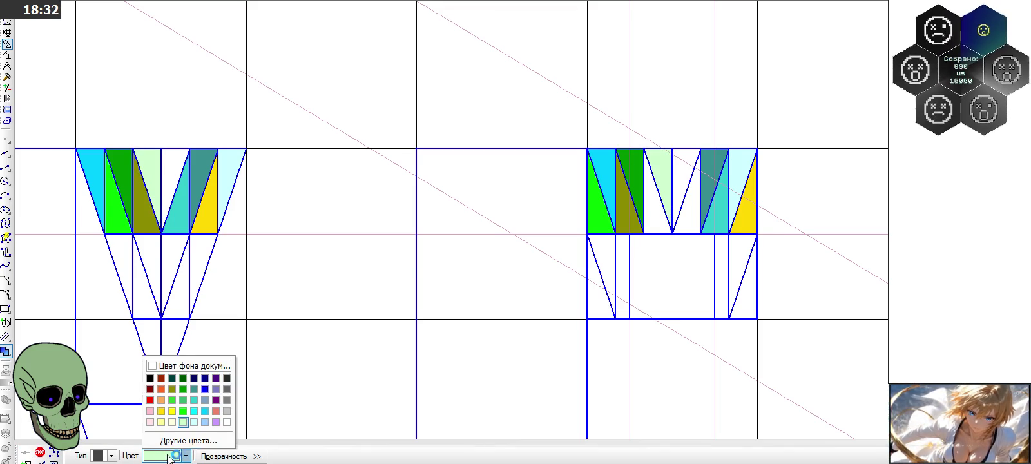
left_click(197, 423)
left_click(174, 171)
left_click(678, 181)
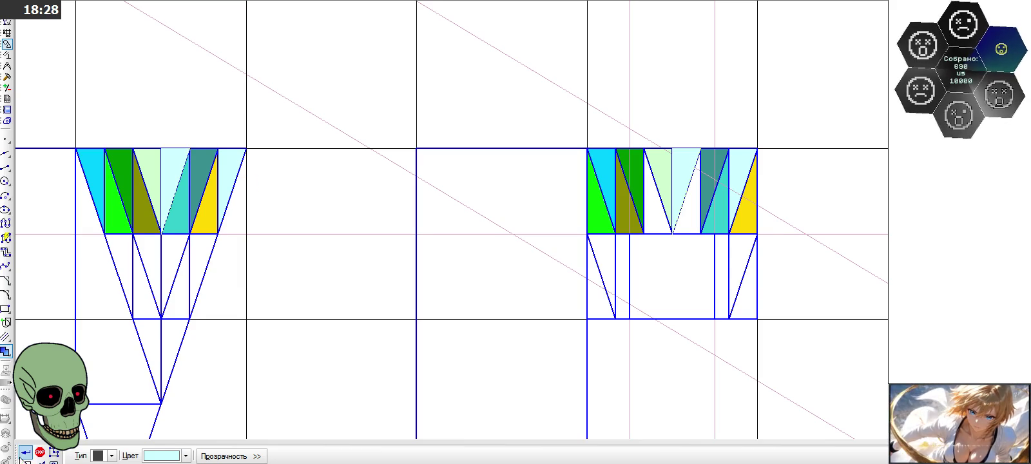
left_click(25, 454)
scroll(436, 240, "down", 1)
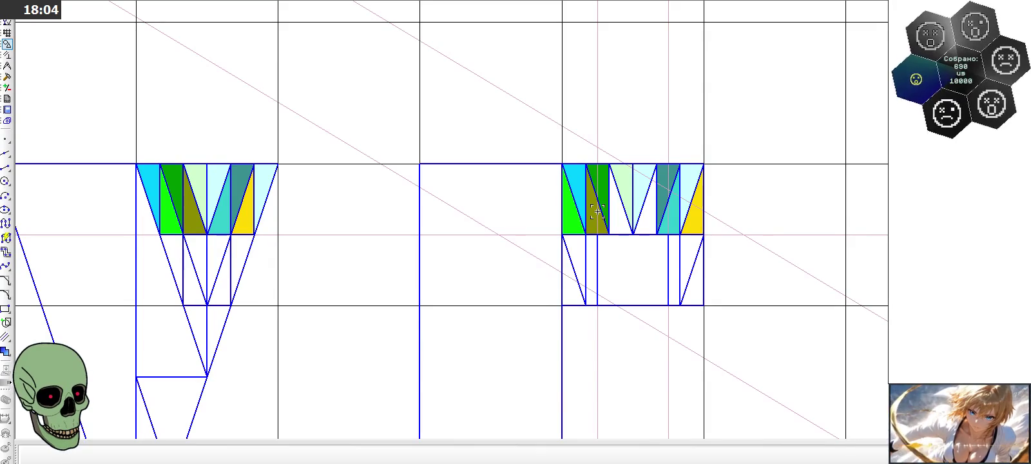
Step: Delete the two vertical lines and two diagonals below the right figure's band
scroll(597, 212, "down", 1)
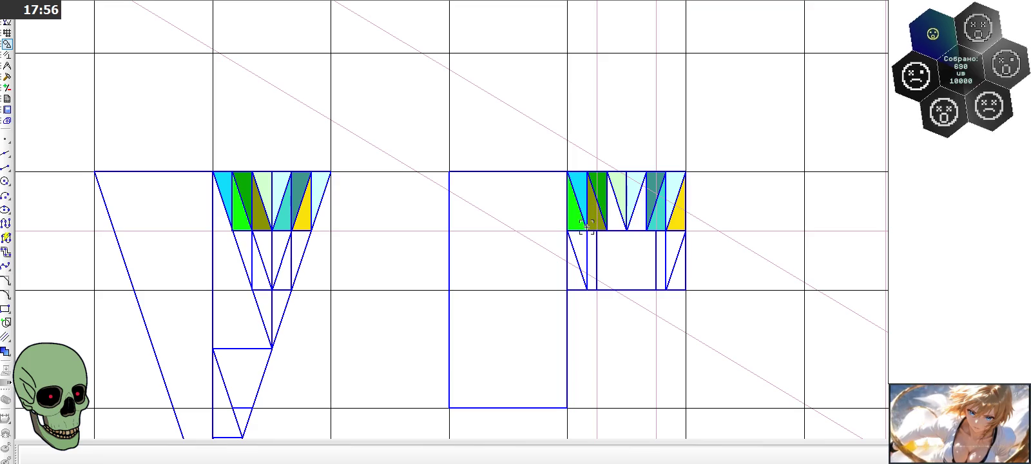
scroll(628, 271, "up", 1)
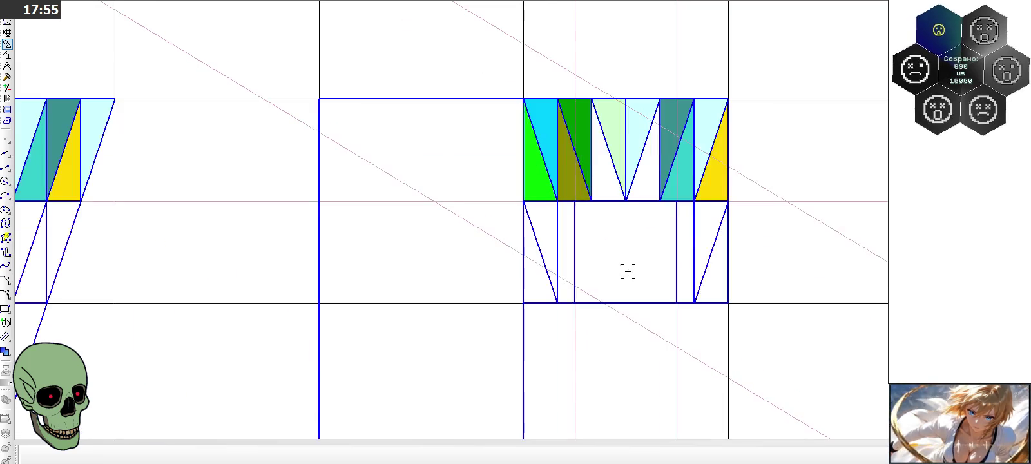
left_click(558, 241)
left_click(539, 253)
left_click(711, 250)
left_click(695, 250)
scroll(762, 199, "down", 1)
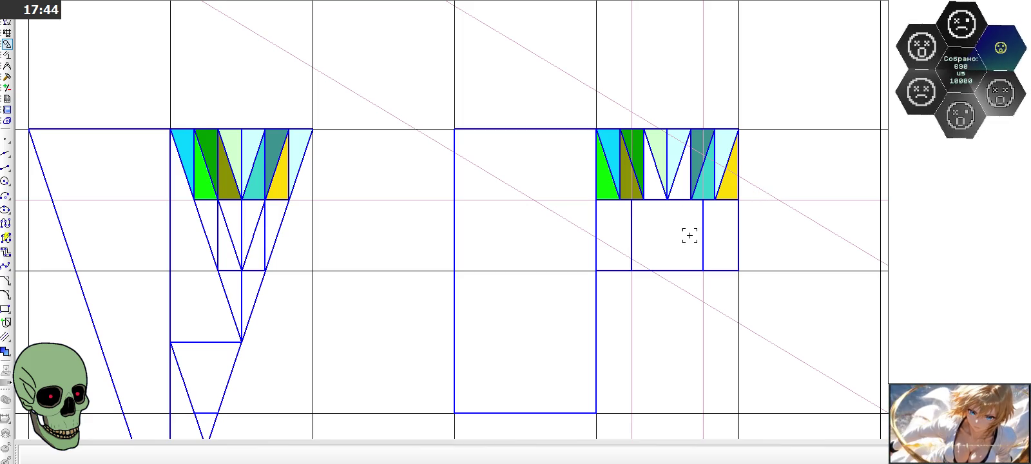
scroll(653, 184, "up", 2)
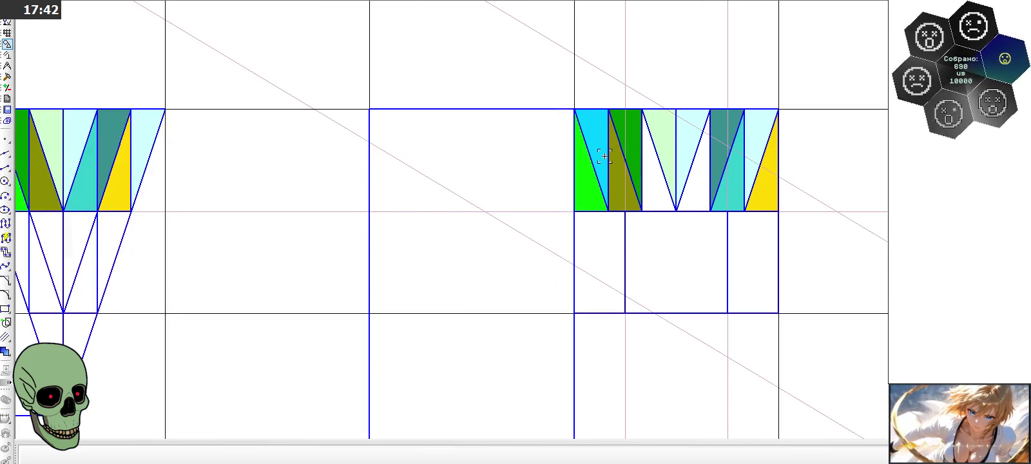
Step: Mirror the lower band's vertical and slanted lines about a vertical axis to the right side
left_click(609, 157)
left_click(629, 127)
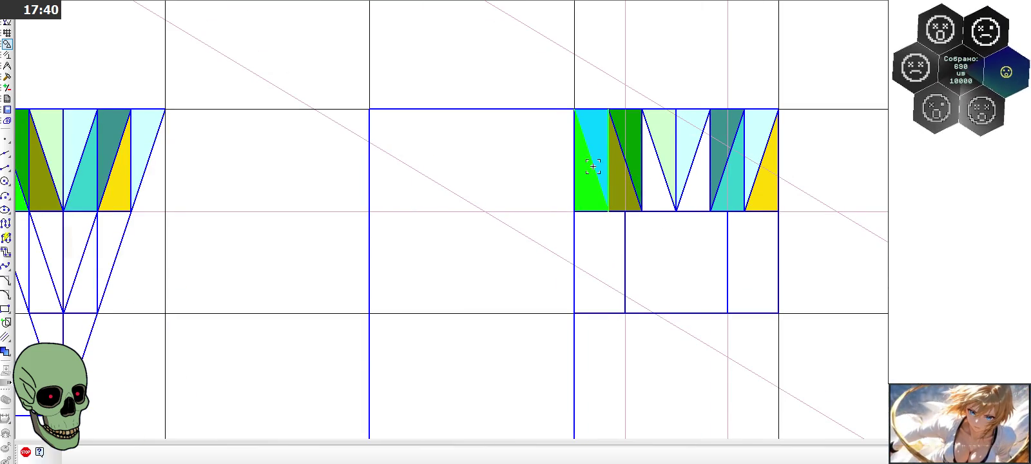
left_click(574, 109)
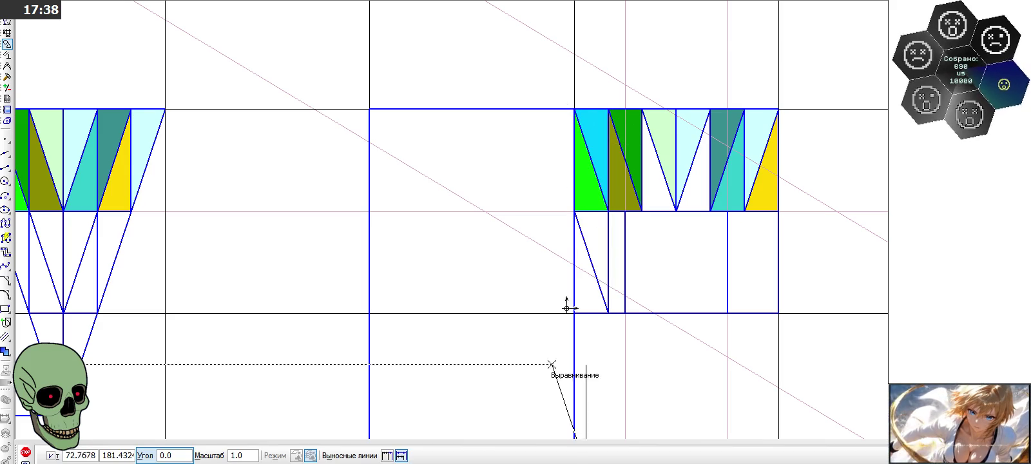
left_click(25, 453)
scroll(693, 278, "down", 1)
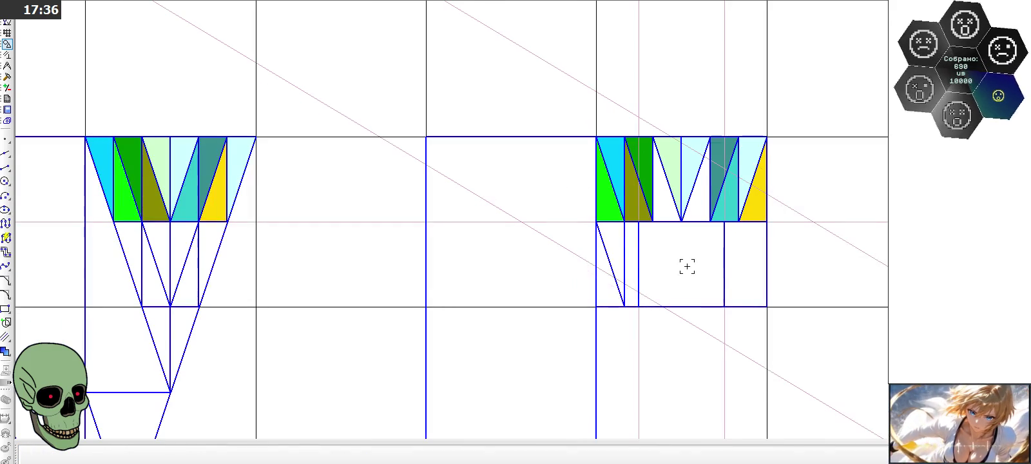
left_click(625, 256)
left_click(610, 257, "shift")
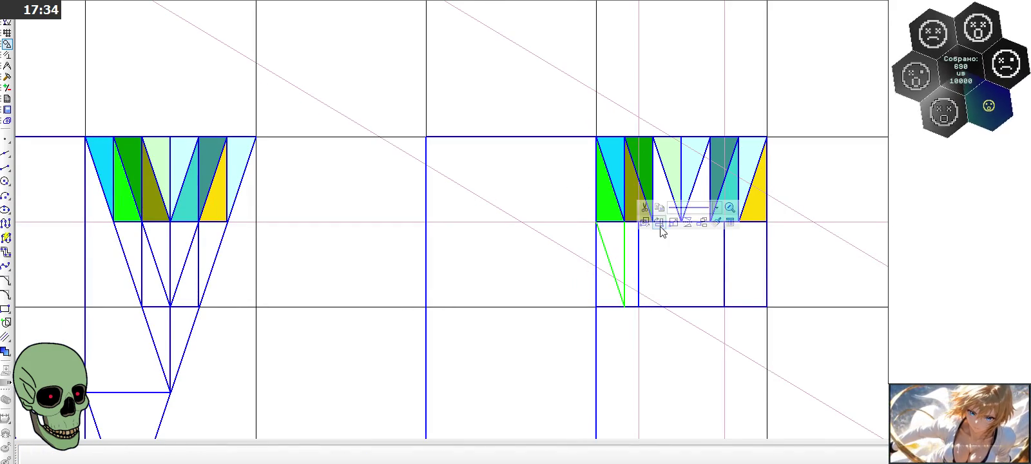
left_click(686, 223)
left_click(681, 242)
left_click(681, 255)
key("Escape")
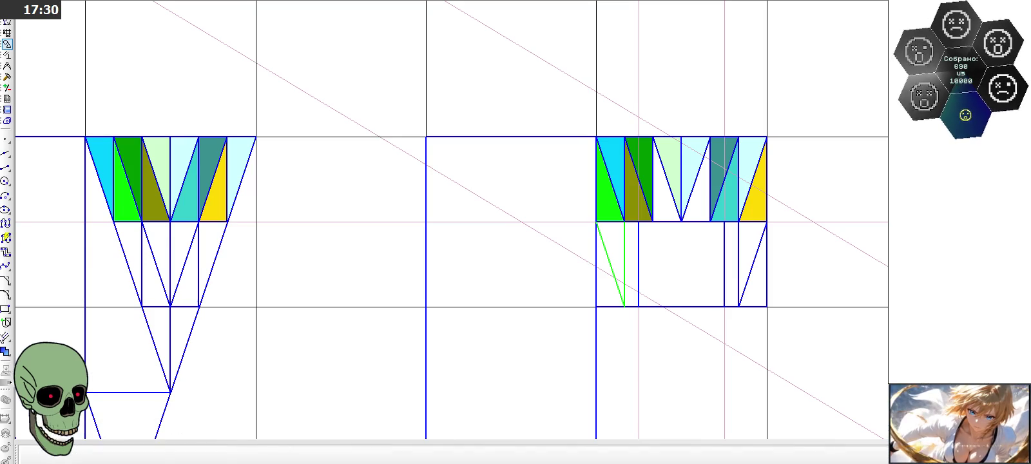
left_click(5, 335)
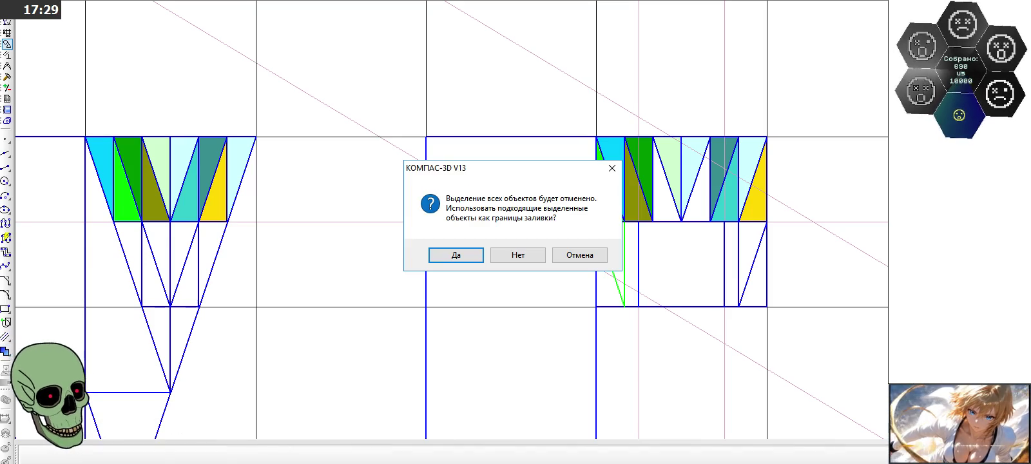
Step: Skip boundary selection and fill both figures' lower-left triangles 25% grey
left_click(521, 256)
left_click(187, 457)
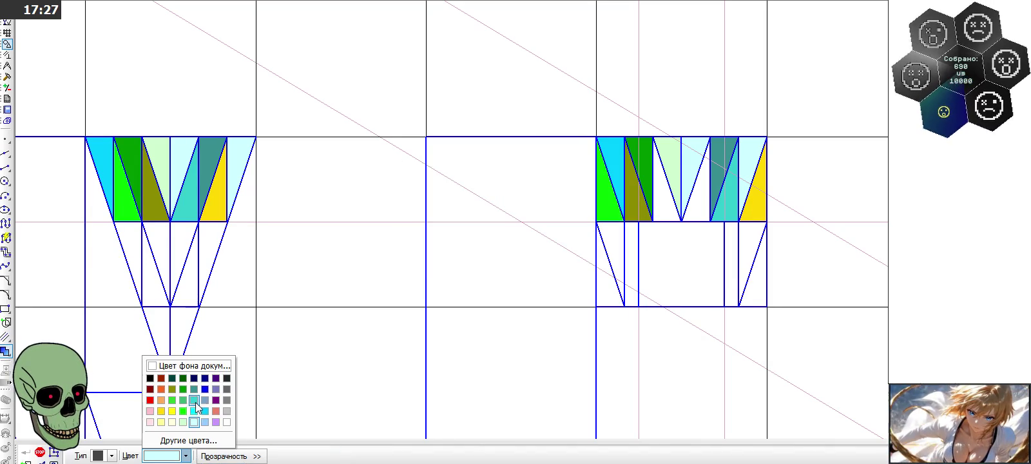
left_click(227, 411)
left_click(128, 241)
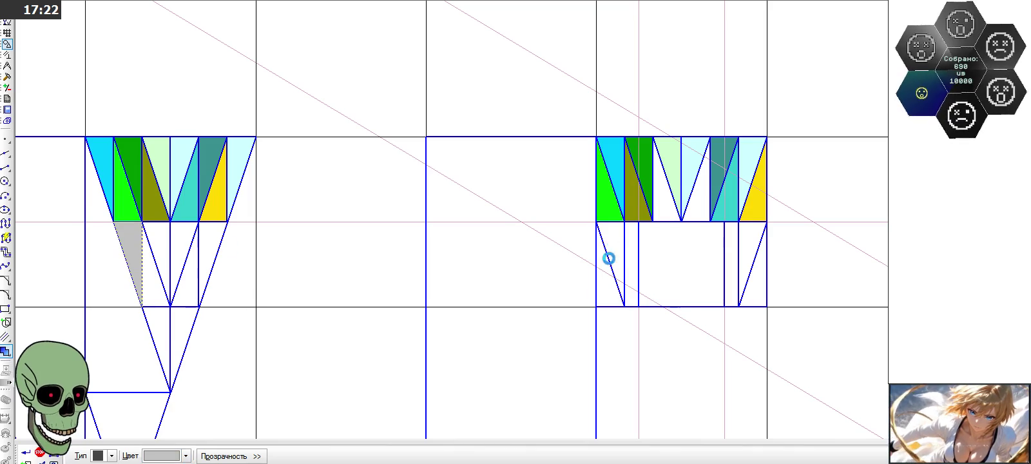
left_click(610, 258)
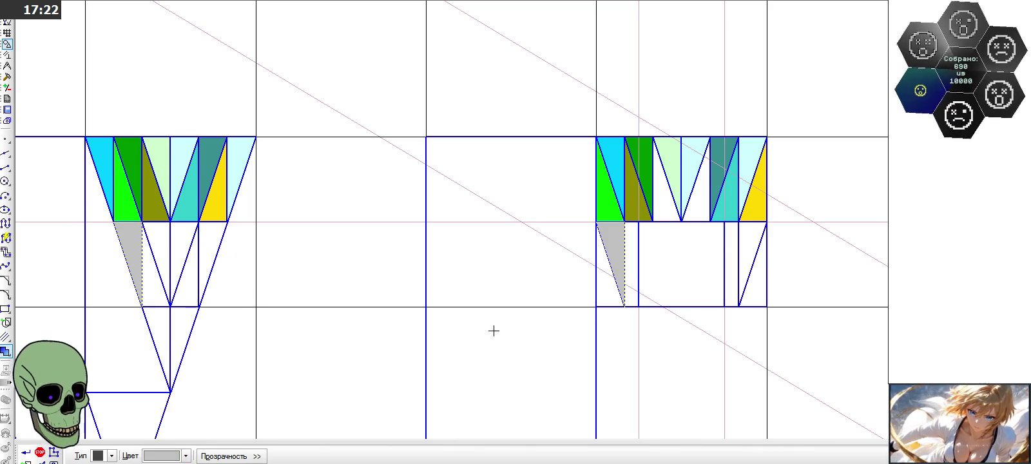
Step: Fill the next lower triangle in both figures a darker grey
left_click(187, 456)
left_click(229, 404)
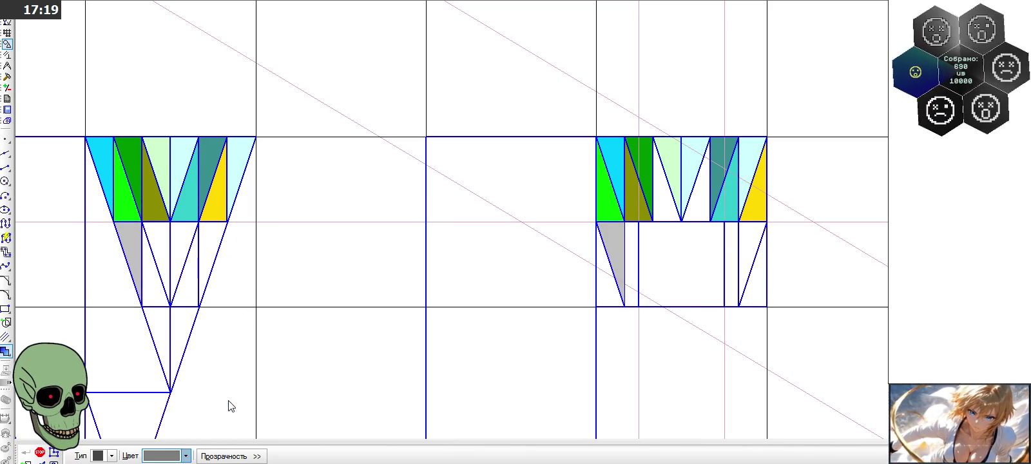
left_click(151, 277)
left_click(601, 287)
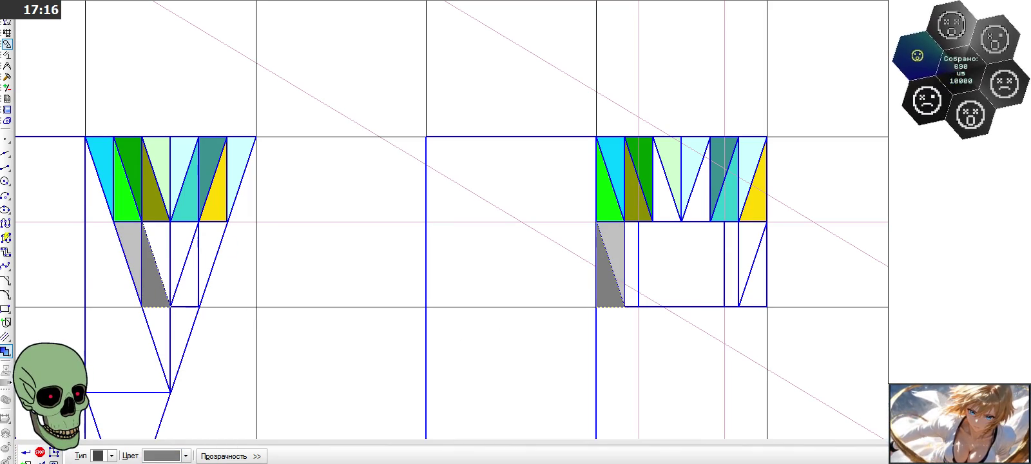
Step: Fill both figures' right lower triangles 50% grey
left_click(186, 456)
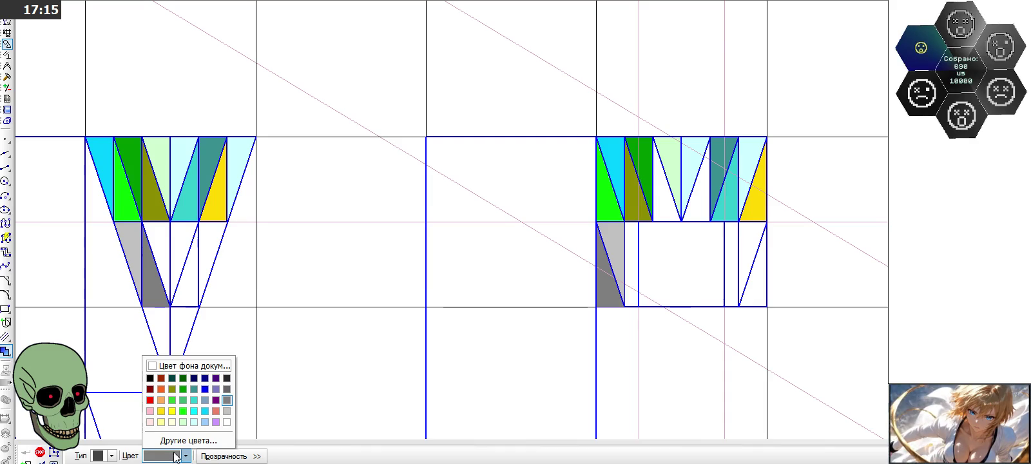
left_click(224, 391)
left_click(209, 244)
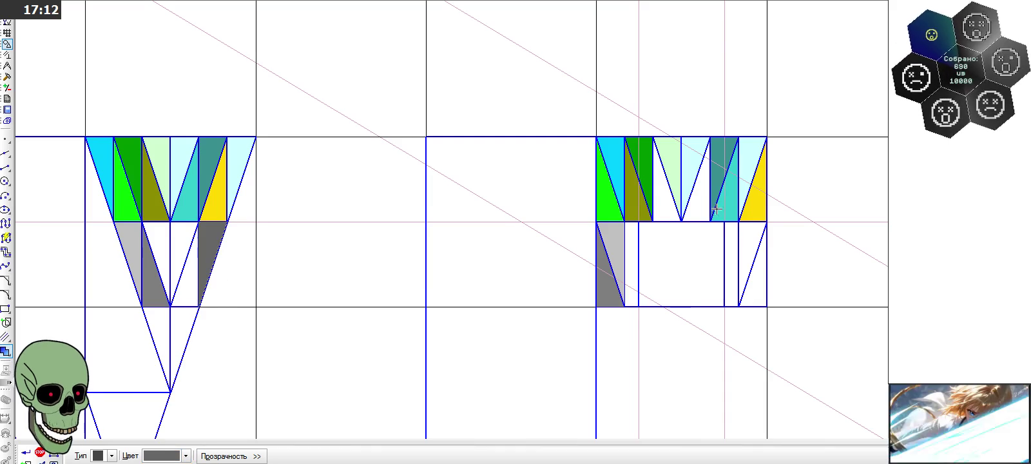
left_click(751, 230)
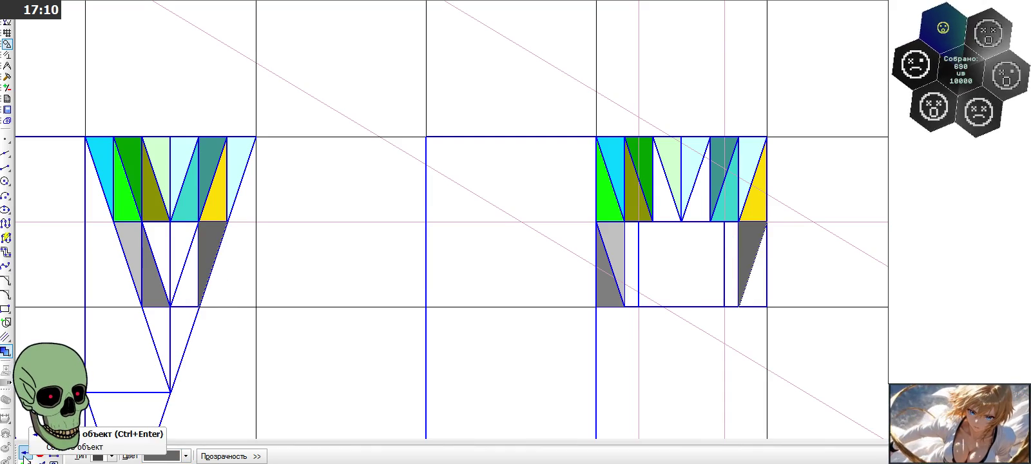
Step: Fill the remaining lower triangles in both figures lilac
left_click(186, 456)
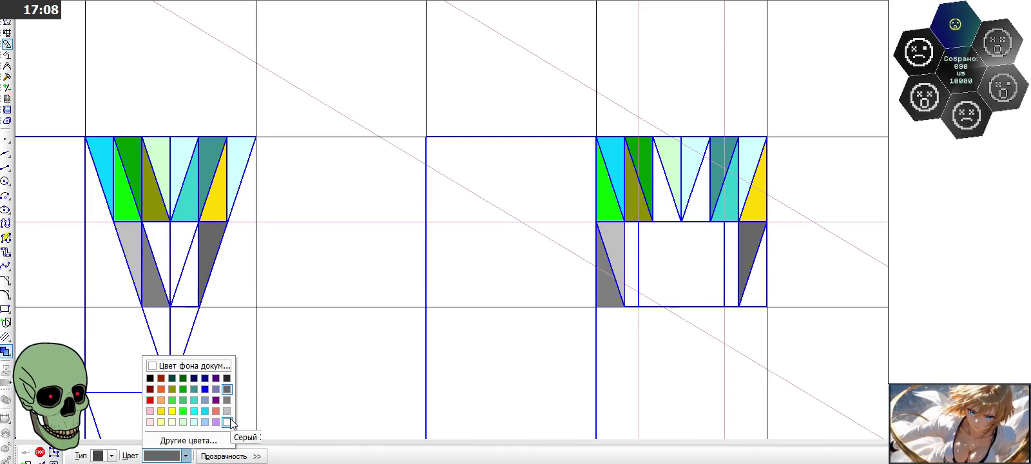
left_click(219, 421)
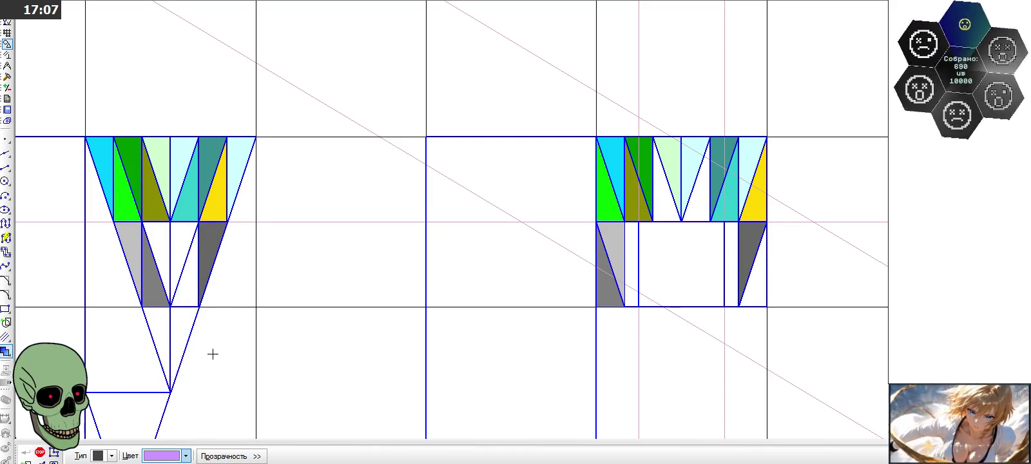
left_click(193, 292)
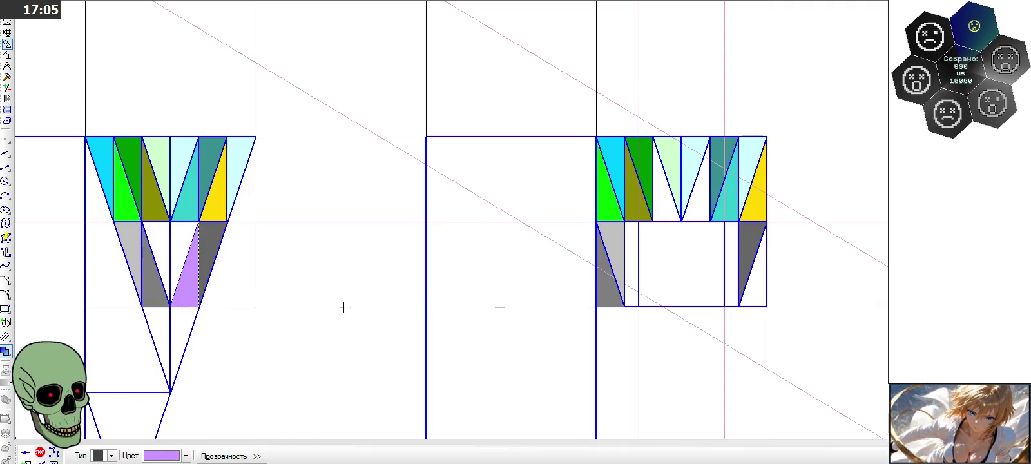
left_click(755, 290)
left_click(40, 452)
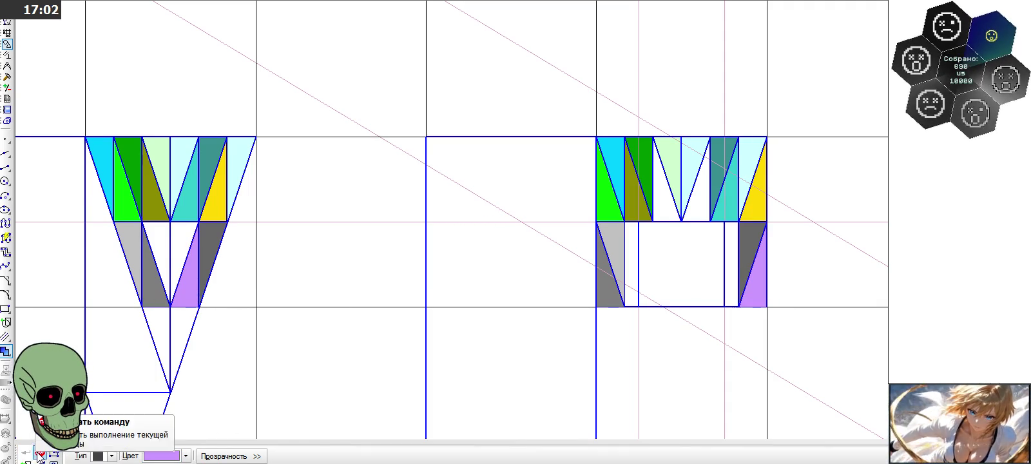
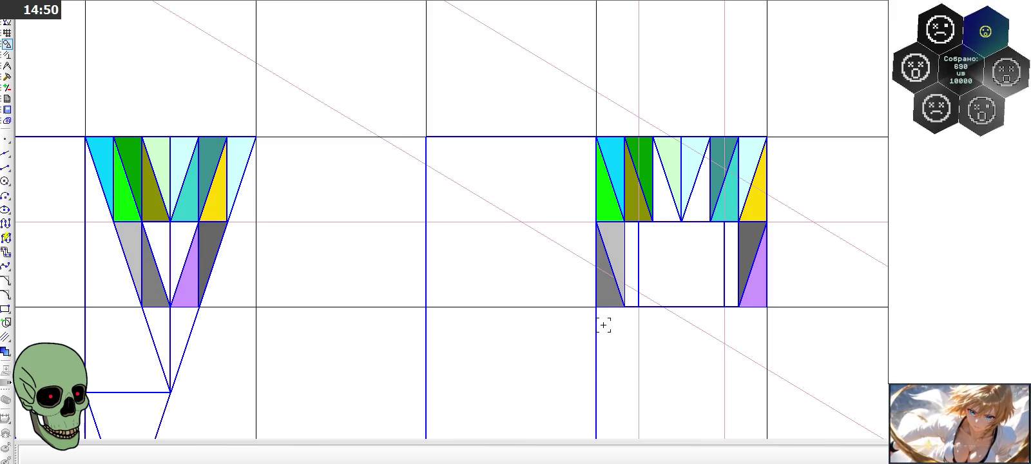
Step: Zoom out over the sheet, then zoom in on the hourglass with green, teal and purple fills
scroll(604, 325, "down", 2)
scroll(569, 163, "down", 1)
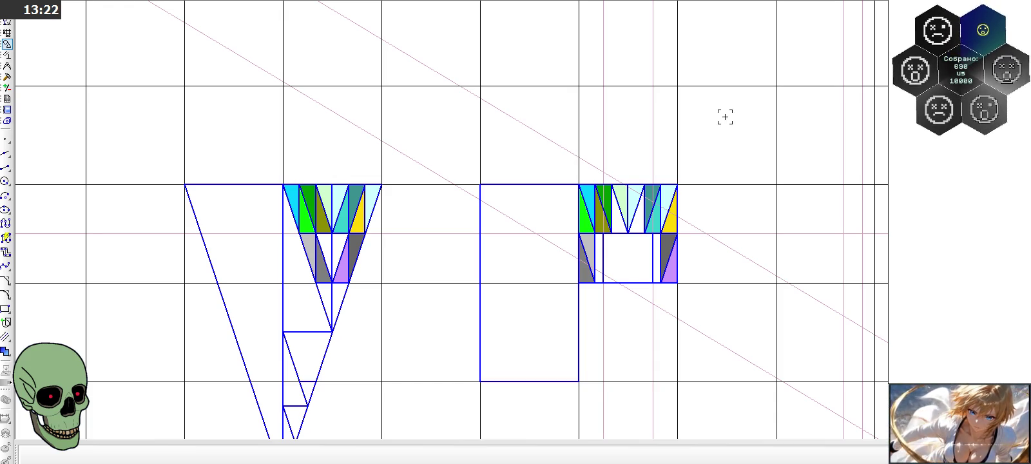
scroll(570, 163, "down", 3)
scroll(570, 163, "down", 3)
scroll(570, 163, "down", 1)
scroll(286, 219, "up", 3)
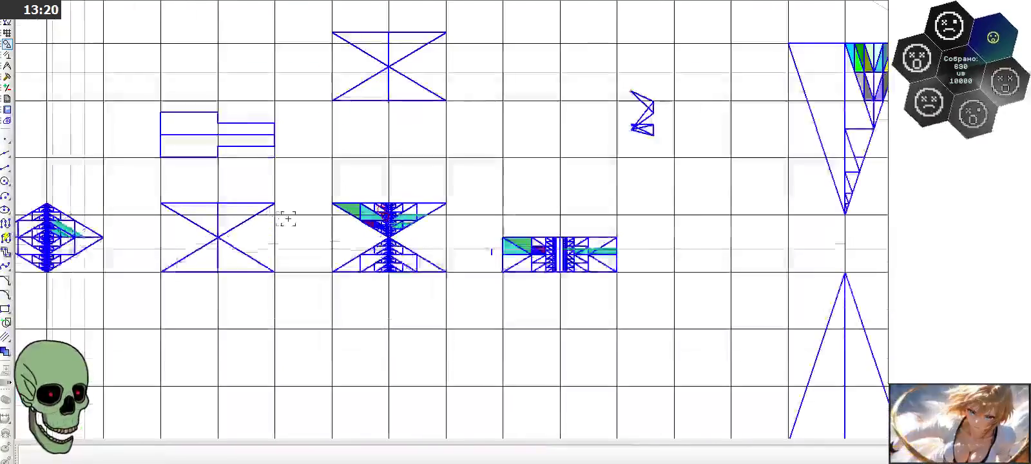
scroll(286, 219, "up", 3)
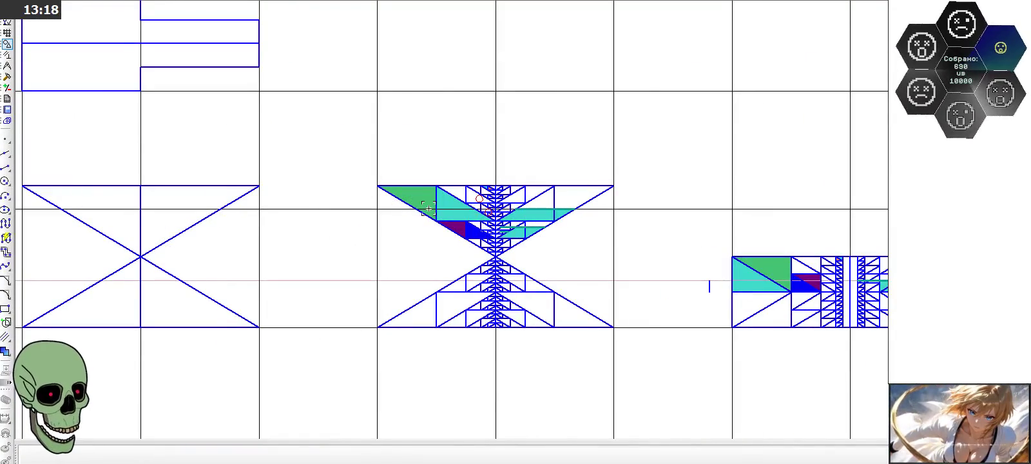
scroll(428, 209, "down", 1)
scroll(406, 213, "down", 1)
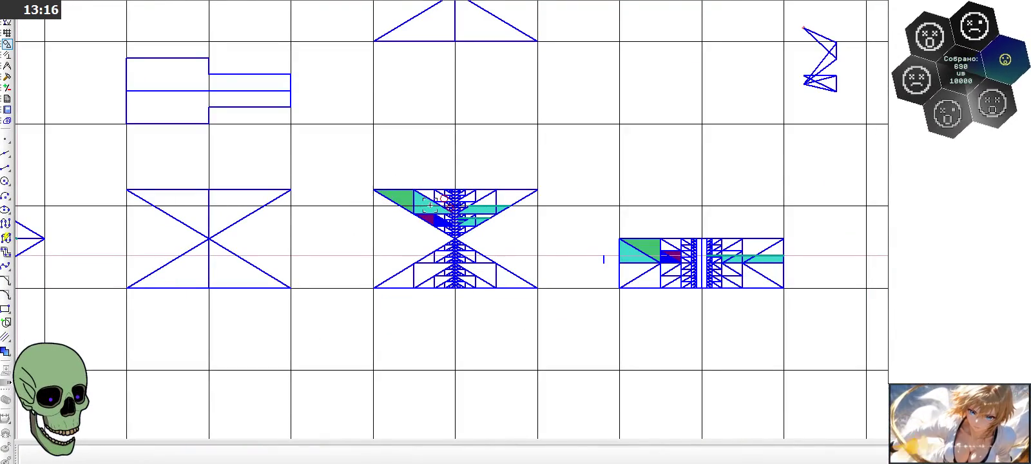
scroll(422, 192, "up", 1)
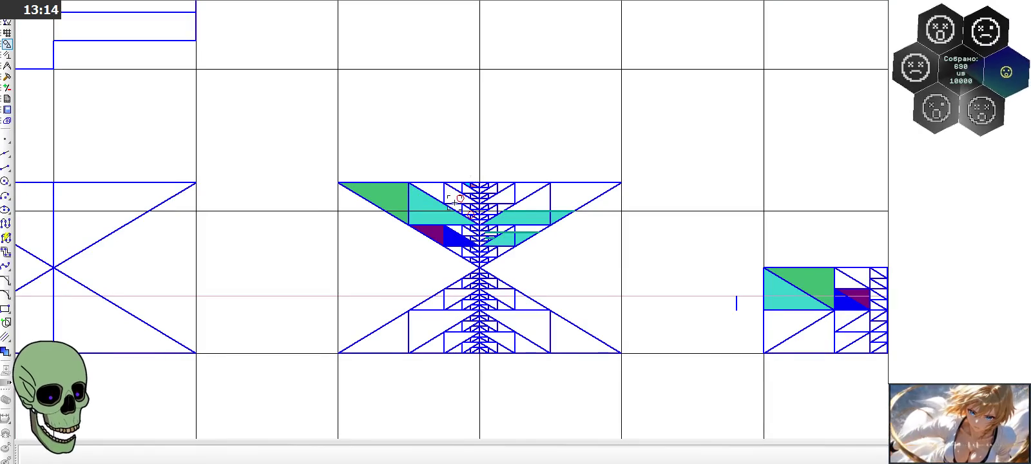
scroll(355, 193, "down", 1)
scroll(355, 194, "down", 1)
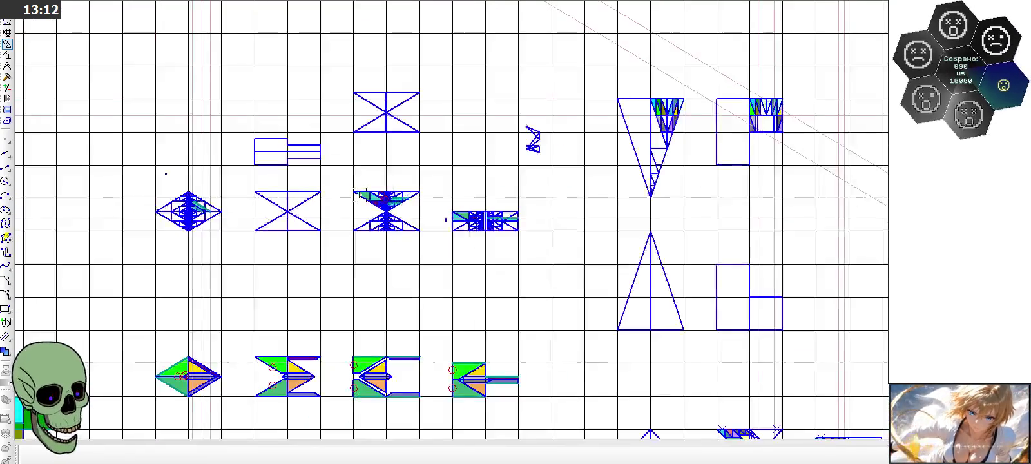
scroll(686, 113, "up", 1)
scroll(700, 103, "up", 1)
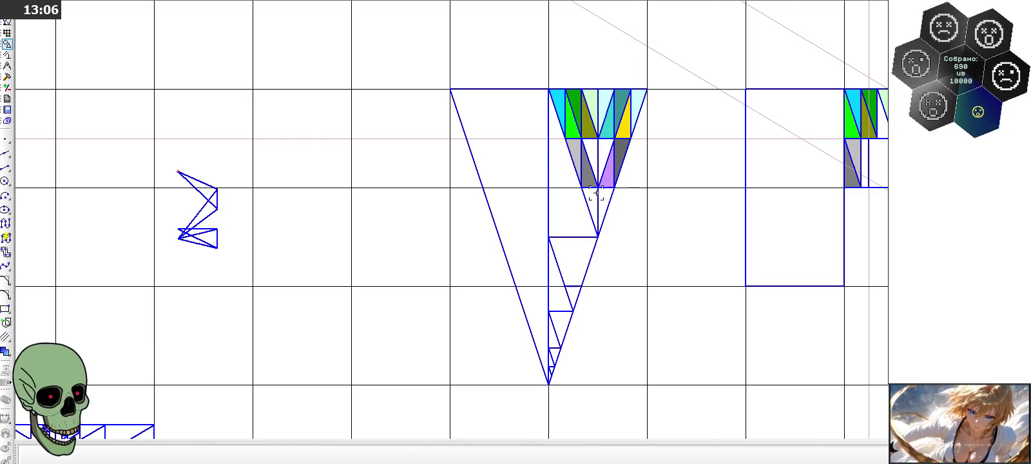
scroll(534, 240, "down", 1)
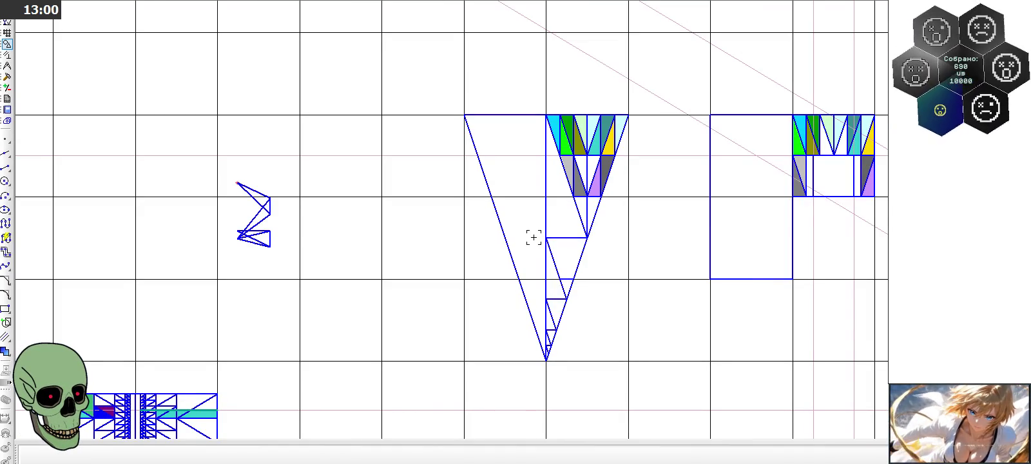
scroll(533, 238, "down", 1)
scroll(534, 237, "down", 1)
scroll(534, 237, "down", 1)
scroll(533, 237, "down", 1)
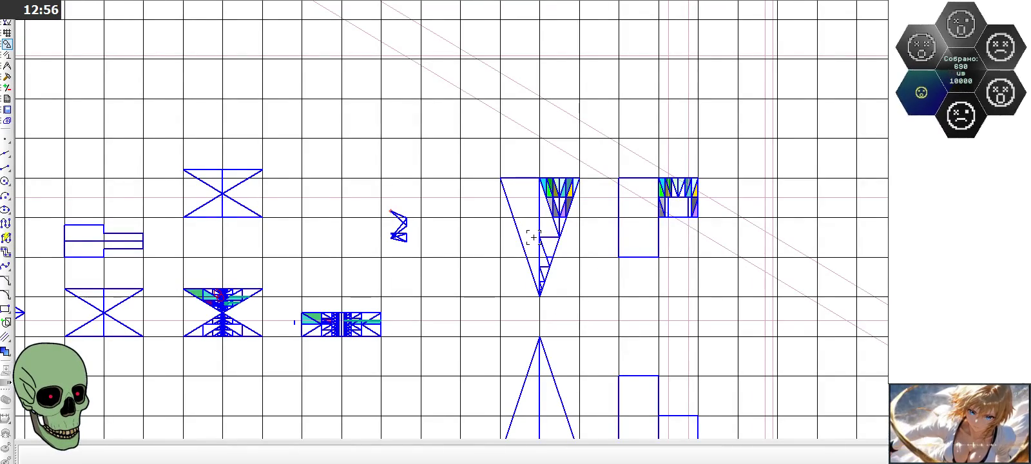
scroll(198, 315, "up", 3)
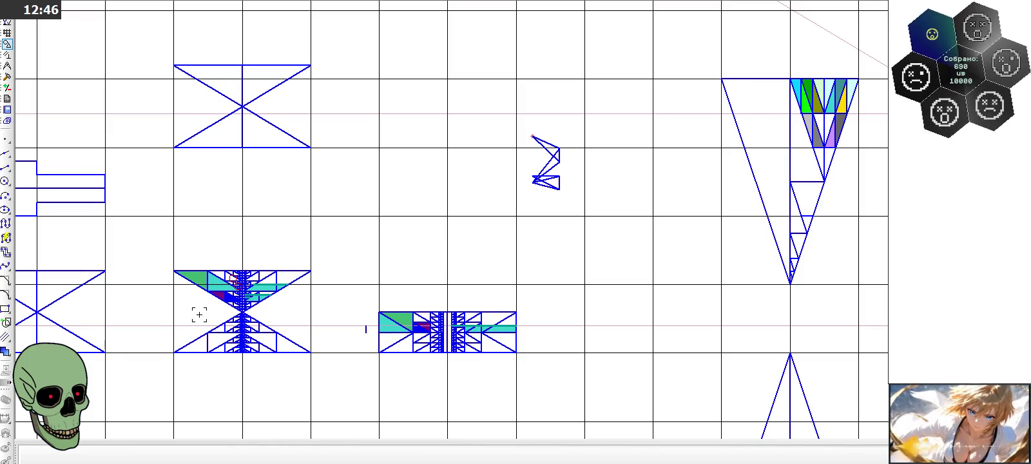
scroll(199, 315, "up", 2)
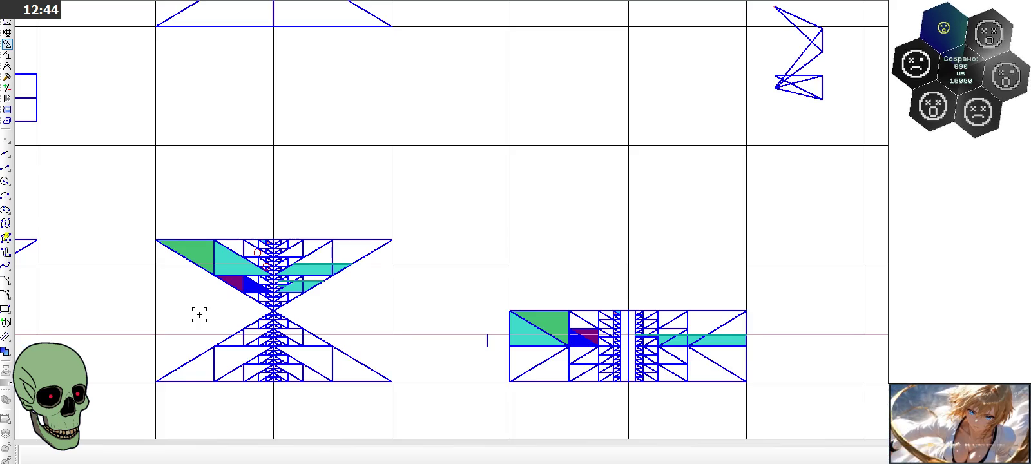
scroll(199, 314, "up", 2)
scroll(276, 166, "up", 1)
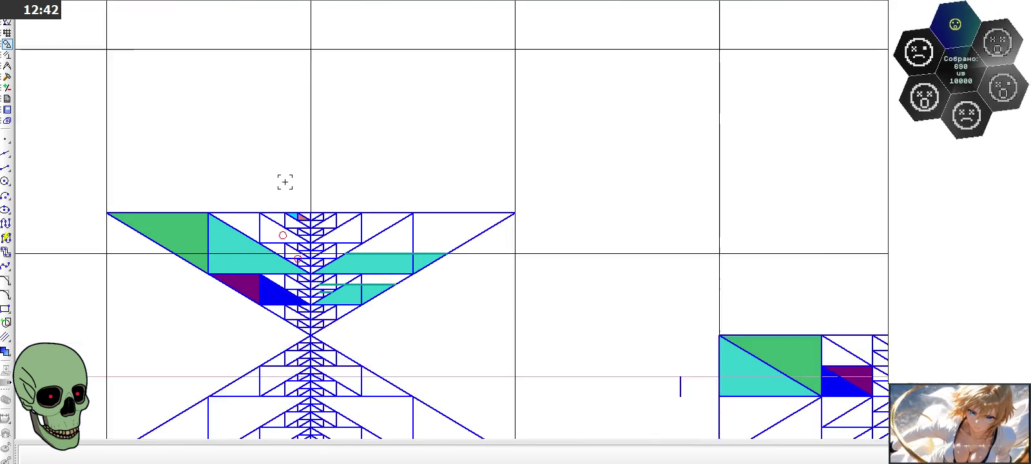
scroll(283, 179, "up", 1)
Step: Copy the right half of the hourglass's upper pattern and paste it above the hourglass
mouse_move(290, 188)
left_mouse_down()
mouse_move(567, 372)
mouse_move(604, 380)
left_mouse_up()
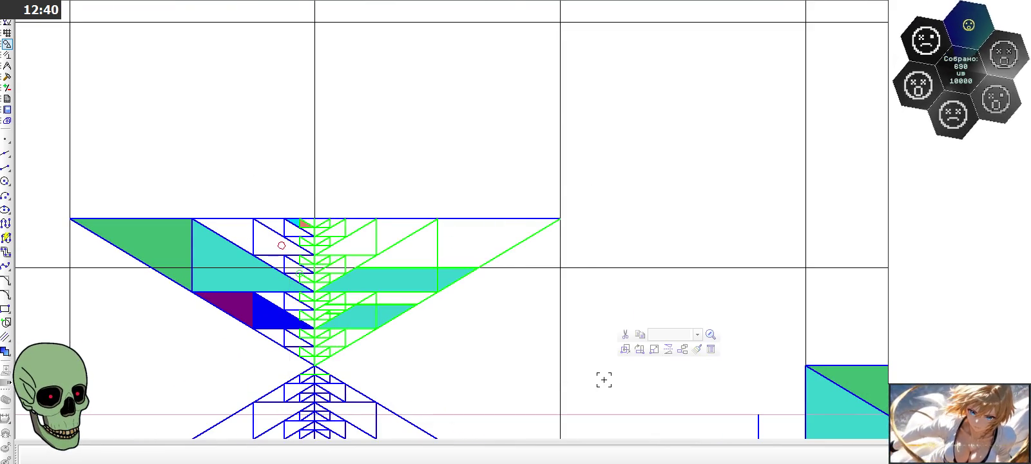
scroll(376, 386, "down", 1)
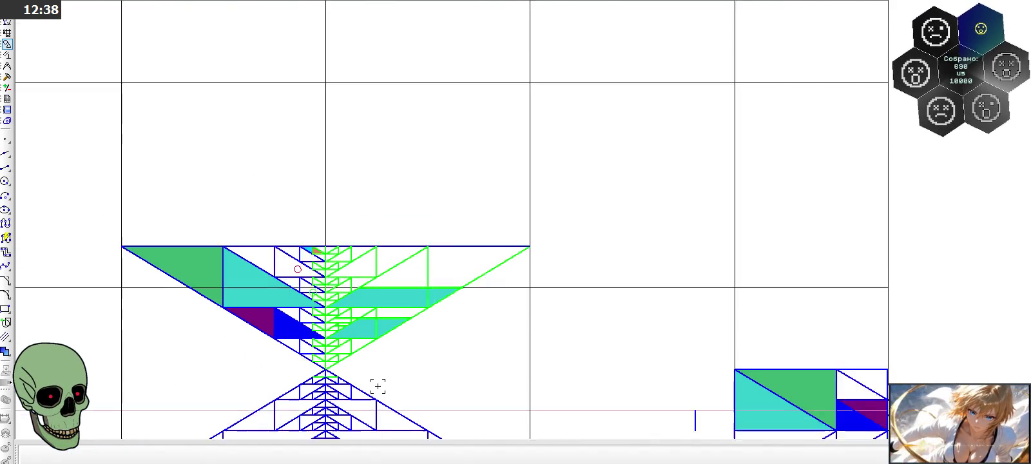
scroll(387, 400, "down", 1)
key("ctrl+v")
left_click(335, 131)
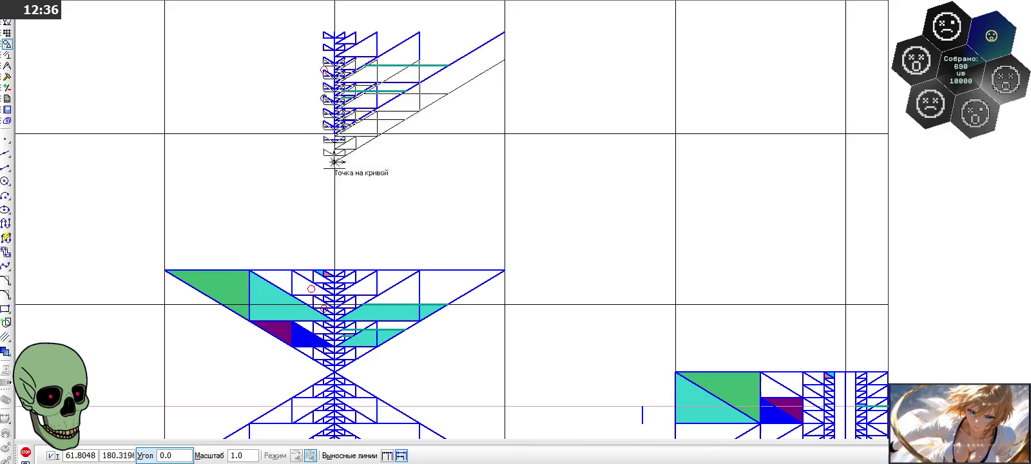
left_click(27, 452)
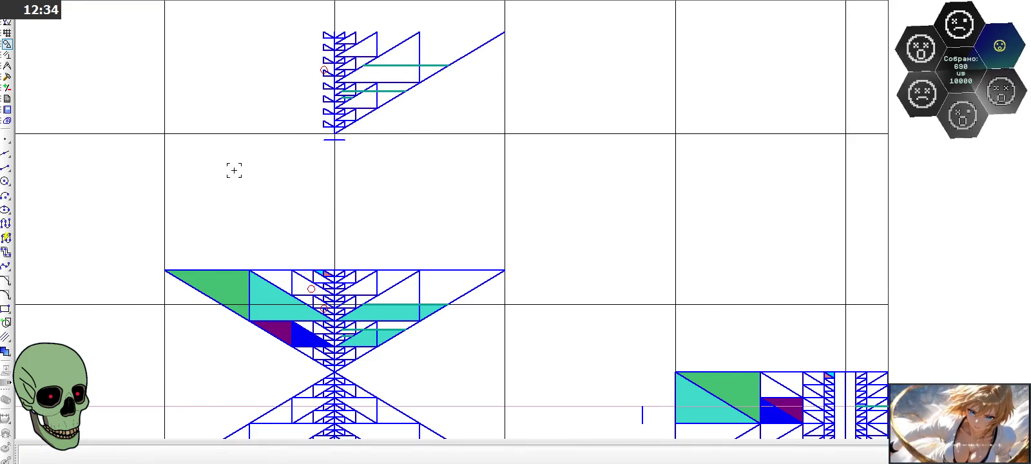
Step: Delete the leftmost column of small triangles from the pasted copy
scroll(281, 88, "down", 2)
scroll(281, 87, "up", 3)
left_click_drag(294, 37, 342, 218)
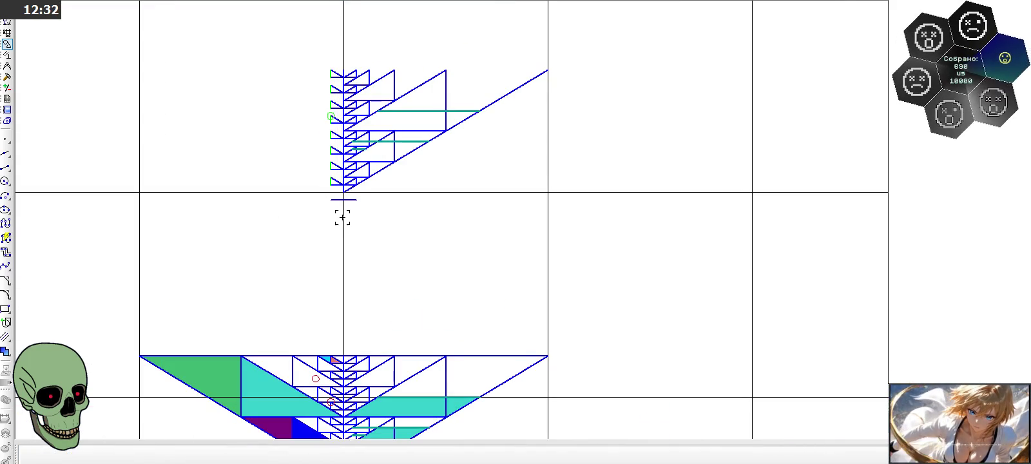
left_click_drag(295, 40, 353, 247)
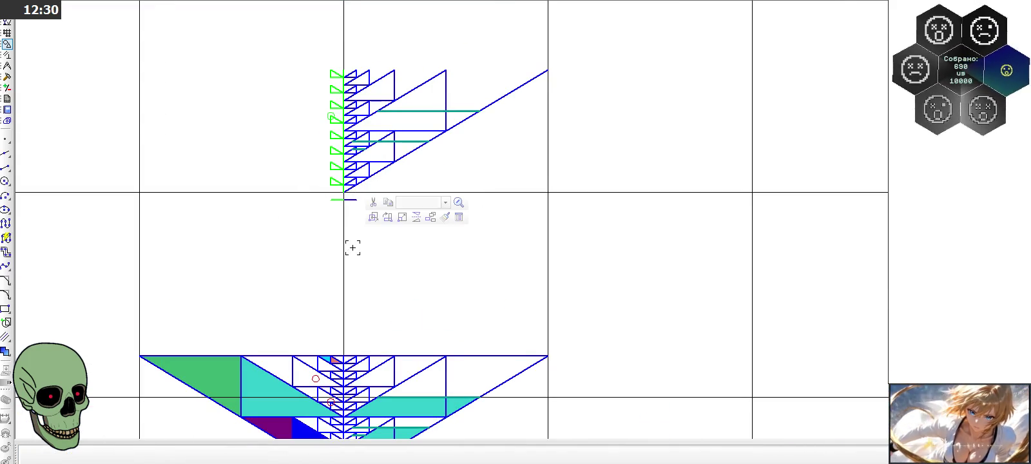
key("Delete")
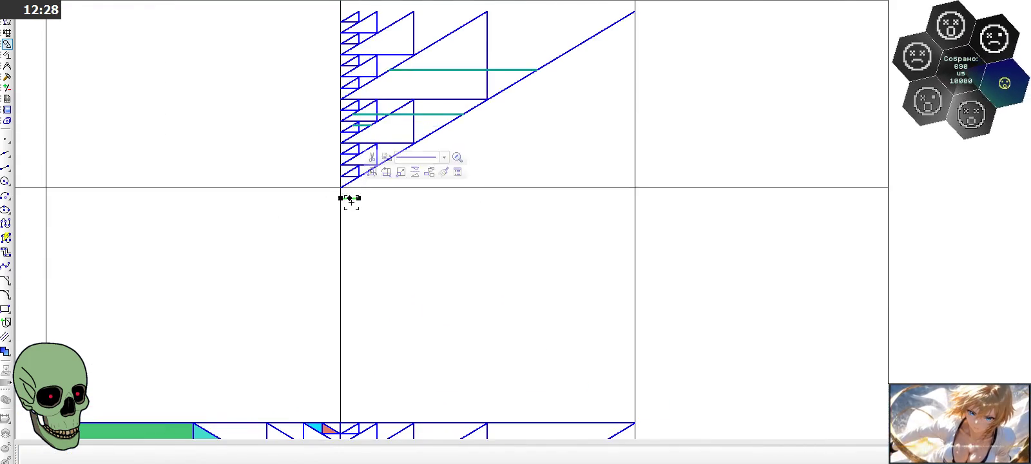
Step: Draw the top edge and the vertical left edge of the copied pattern as segments
left_click(6, 167)
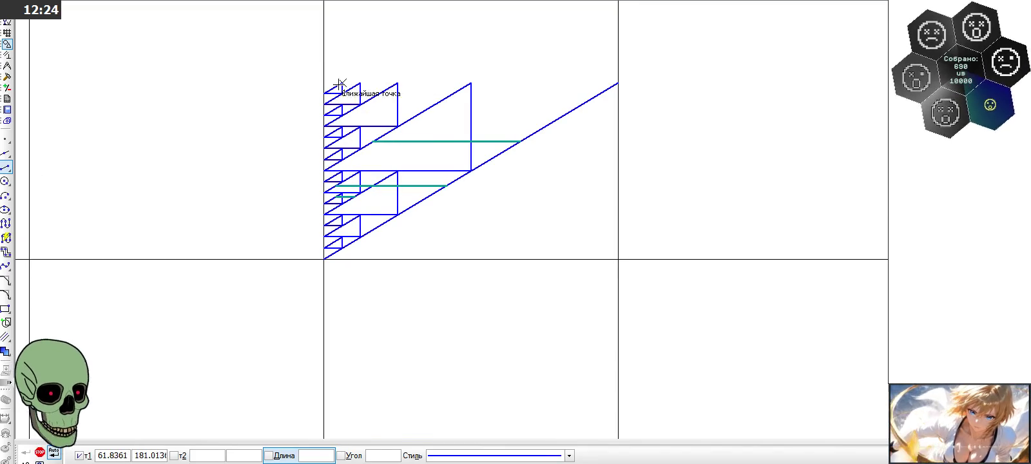
left_click(615, 84)
left_click(295, 82)
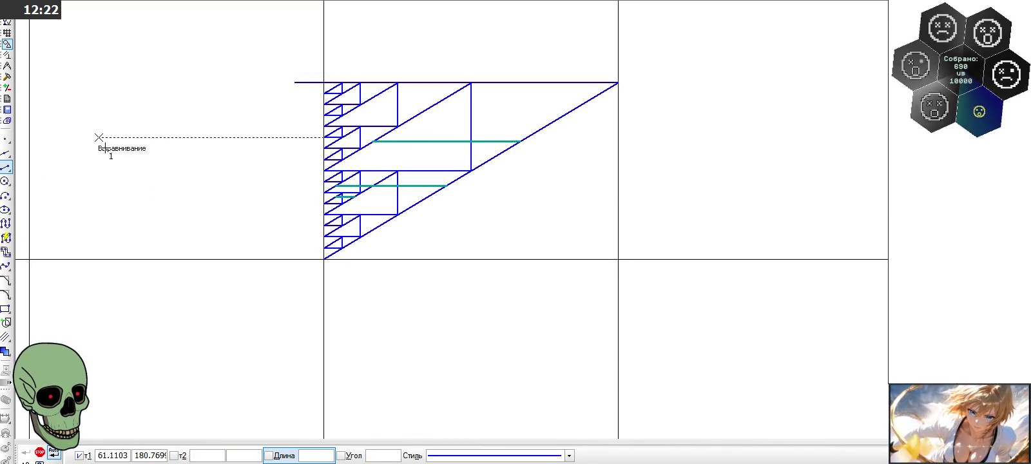
left_click(323, 83)
left_click(324, 259)
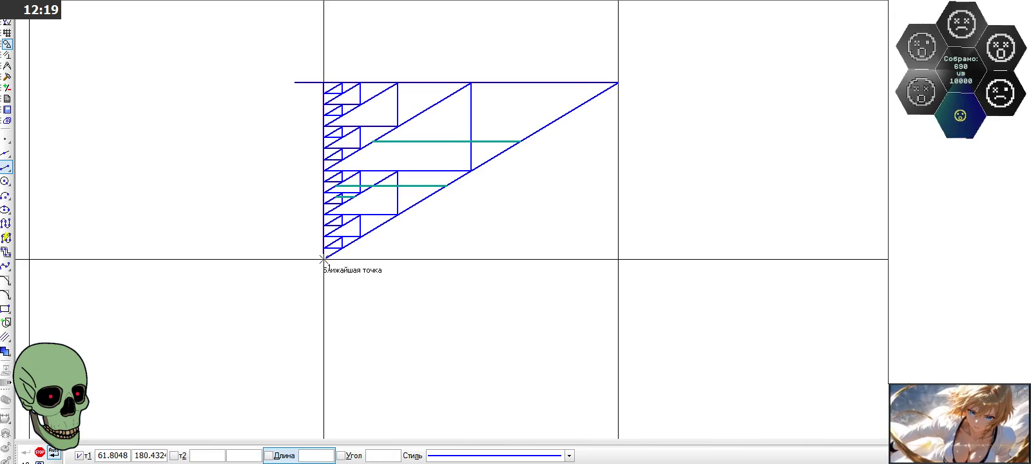
left_click(6, 76)
left_click(5, 223)
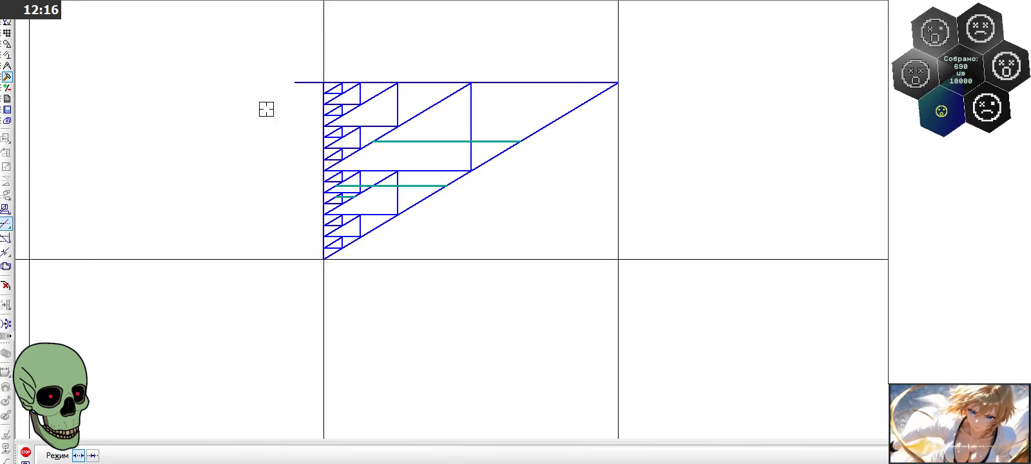
left_click(26, 452)
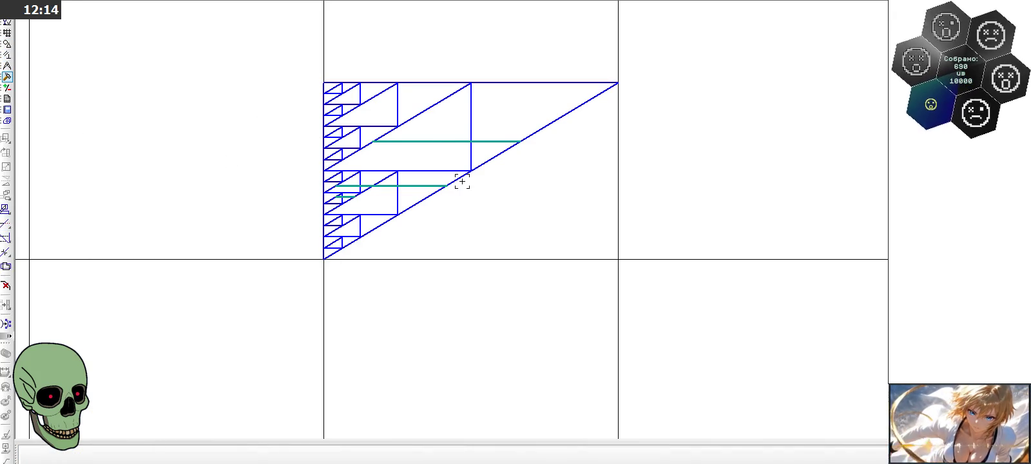
Step: Delete the upper teal line and its leftover short pieces
left_click(433, 138)
key("Delete")
left_click(490, 141)
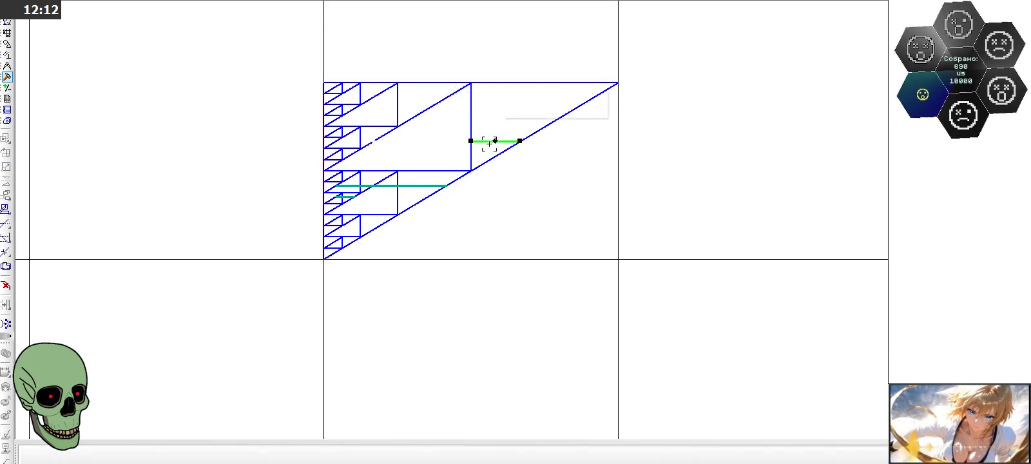
key("Delete")
scroll(384, 200, "up", 4)
left_click(387, 197)
key("Delete")
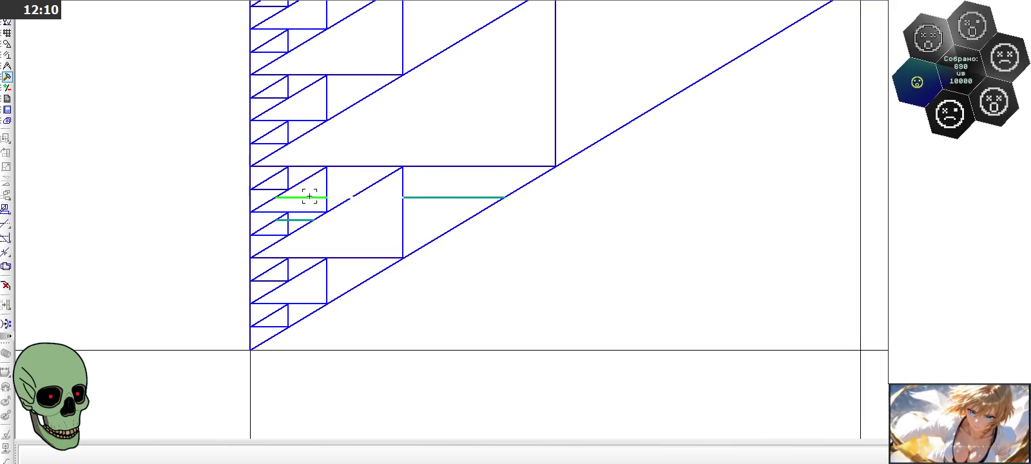
Step: Trim away the lower teal line and the remaining short leftover segments
left_click(441, 197)
scroll(279, 227, "up", 3)
left_click(316, 215)
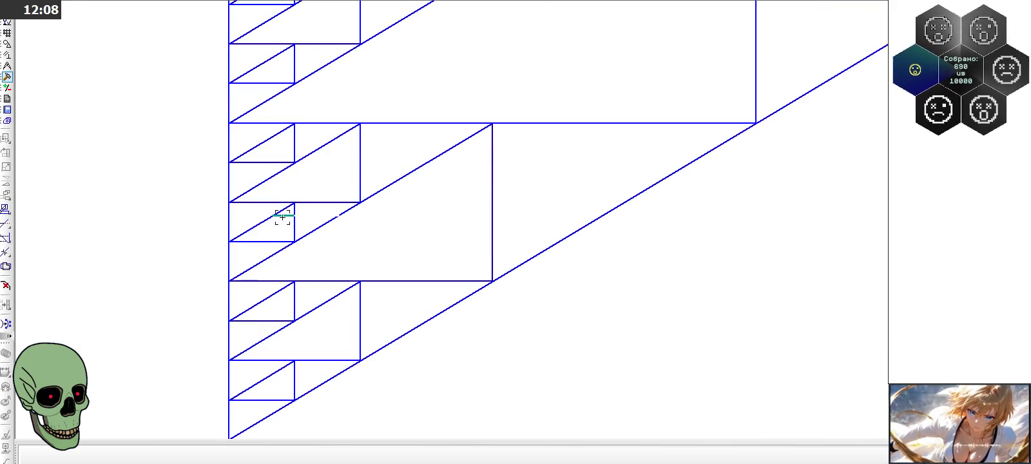
left_click(285, 215)
scroll(322, 177, "down", 3)
scroll(338, 138, "down", 3)
scroll(357, 161, "down", 2)
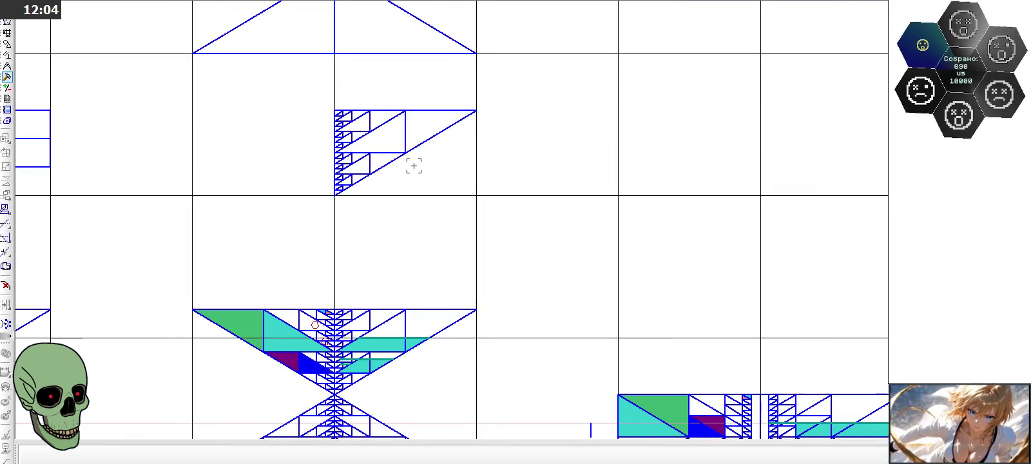
left_click(7, 43)
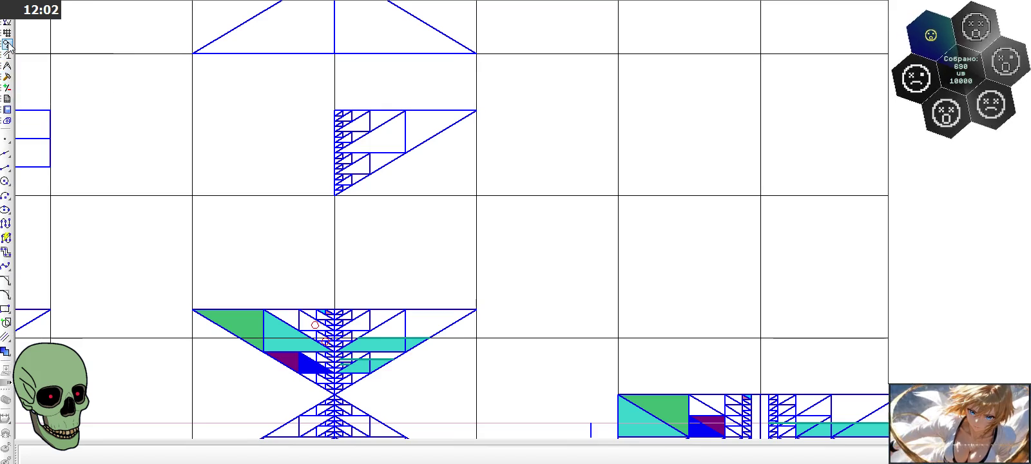
Step: Draw a line from a fractal corner to the slanted edge
left_click(7, 166)
scroll(406, 200, "down", 2)
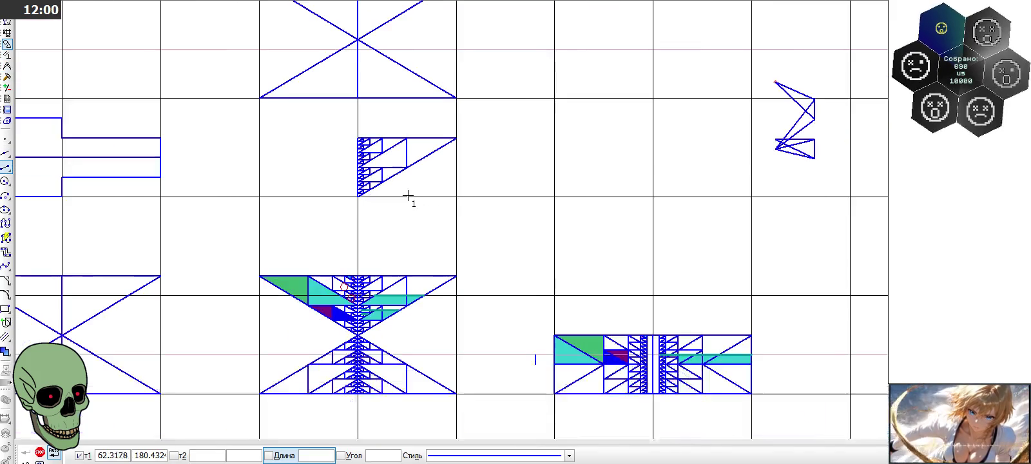
scroll(361, 200, "up", 5)
scroll(361, 199, "up", 2)
scroll(361, 200, "down", 3)
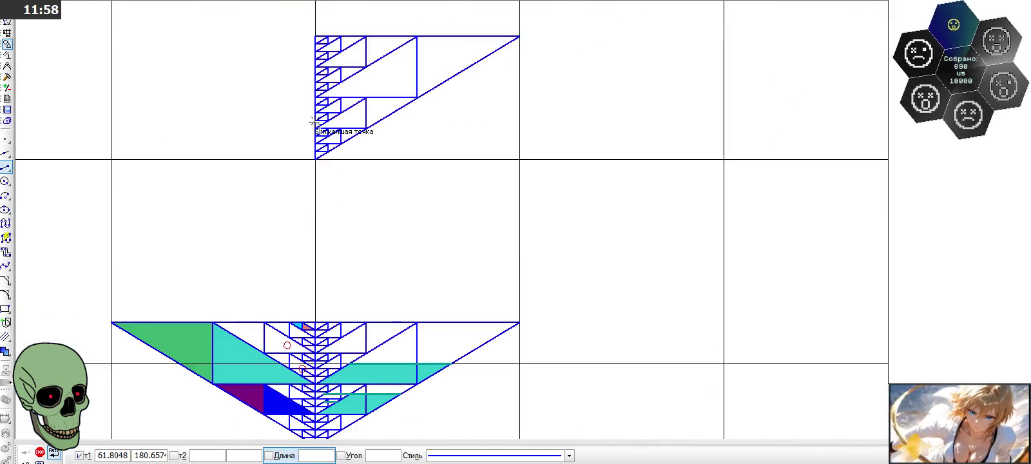
scroll(347, 177, "down", 1)
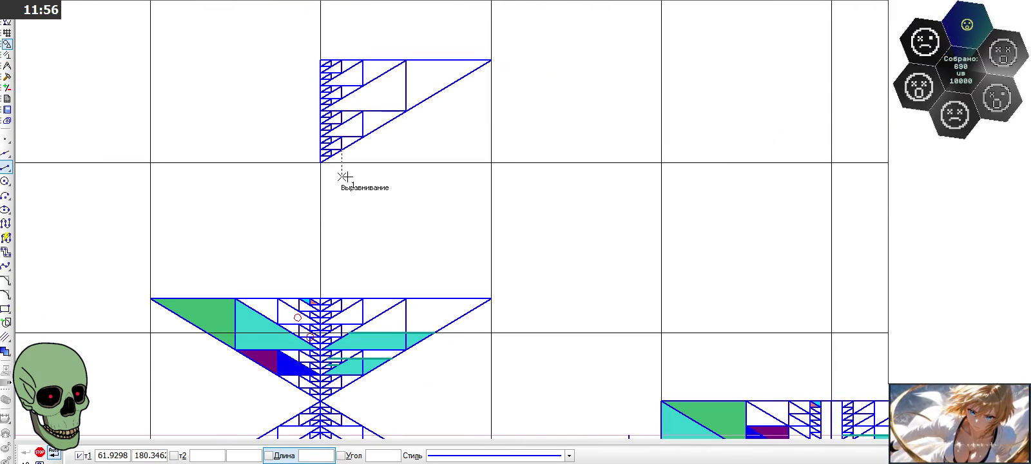
scroll(346, 176, "down", 2)
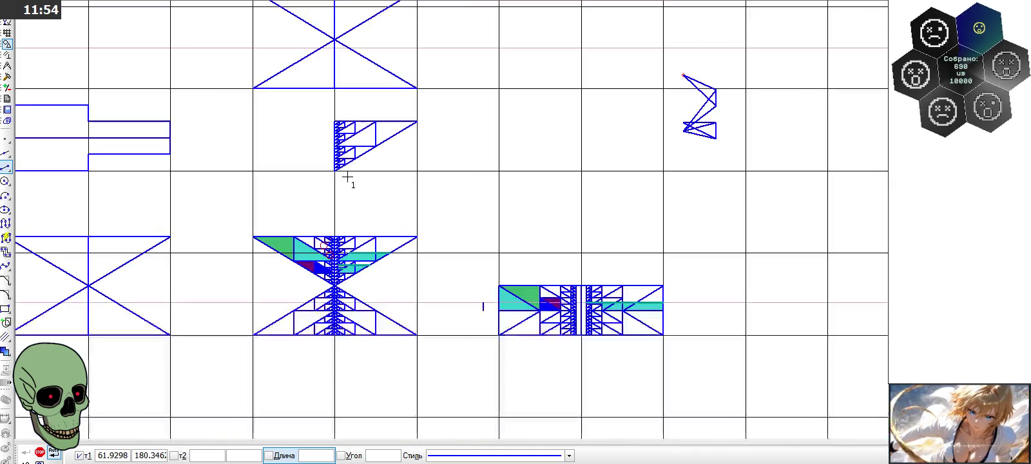
scroll(346, 176, "down", 2)
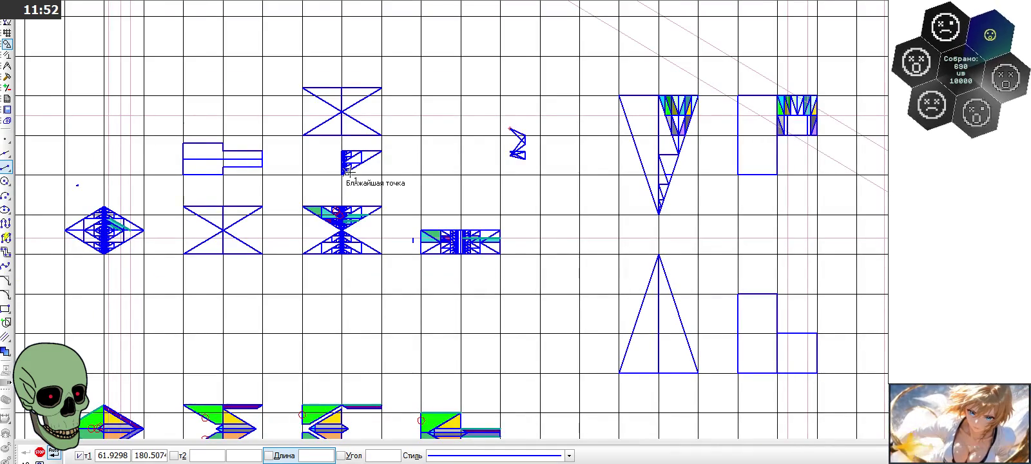
scroll(348, 176, "up", 2)
scroll(347, 167, "up", 3)
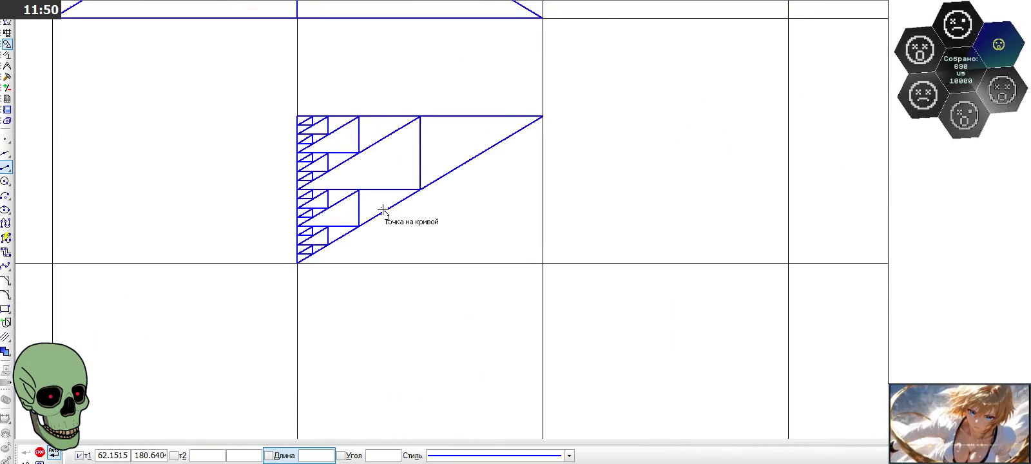
left_click(419, 189)
left_click(297, 117)
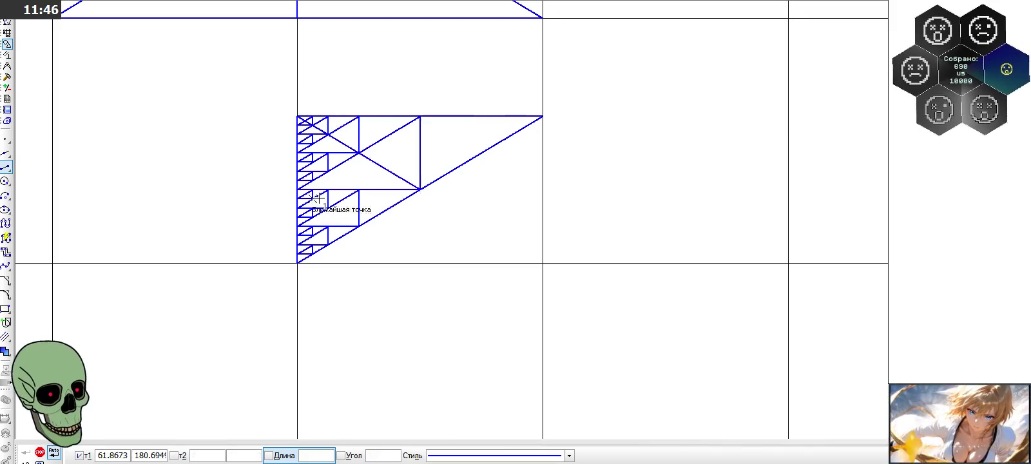
Step: Draw diagonals across the two smaller rectangles near the fractal's lower-left vertex
scroll(327, 214, "down", 2)
scroll(328, 214, "down", 1)
scroll(326, 214, "down", 1)
scroll(332, 212, "up", 2)
scroll(341, 208, "up", 1)
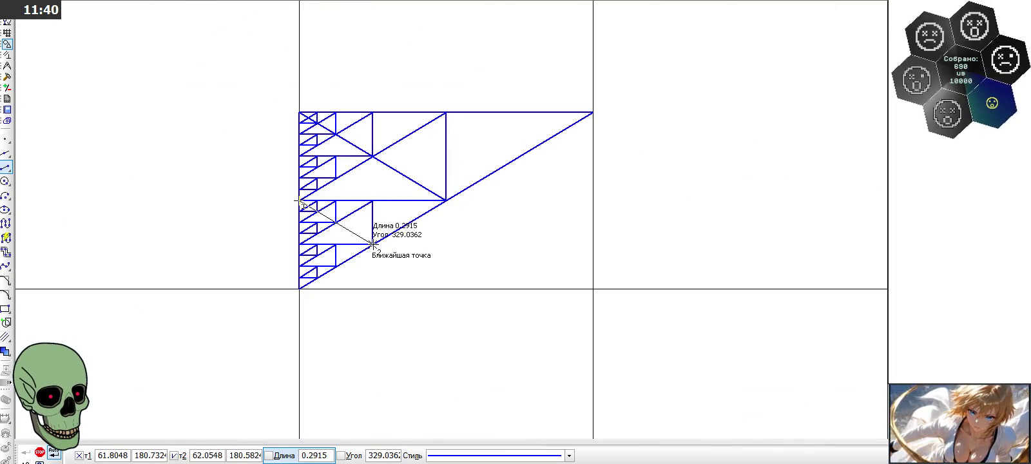
scroll(326, 262, "up", 1)
left_click(287, 237)
left_click(339, 269)
left_click(286, 268)
left_click(312, 284)
scroll(299, 164, "down", 2)
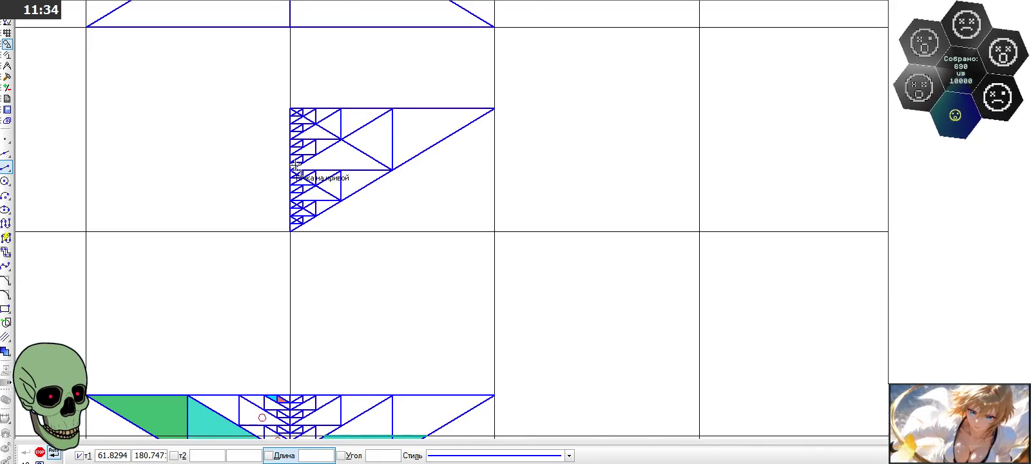
scroll(259, 126, "down", 1)
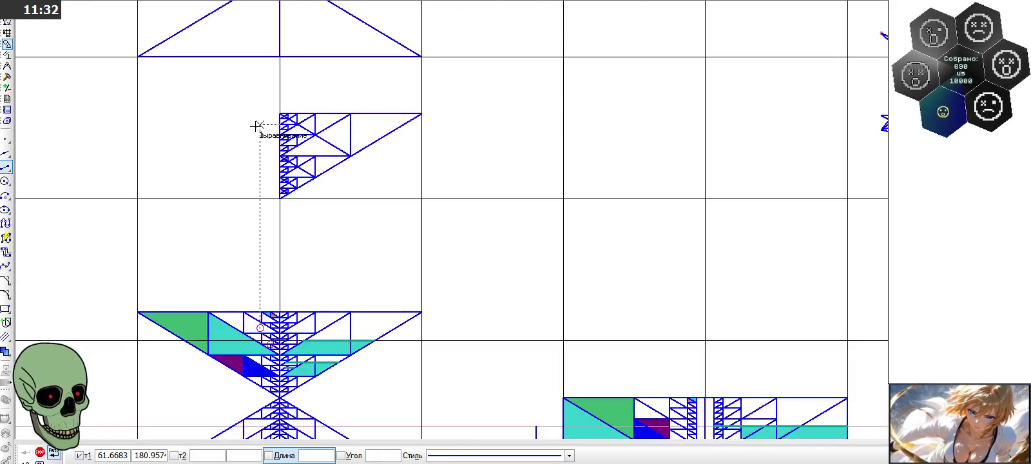
scroll(258, 126, "down", 1)
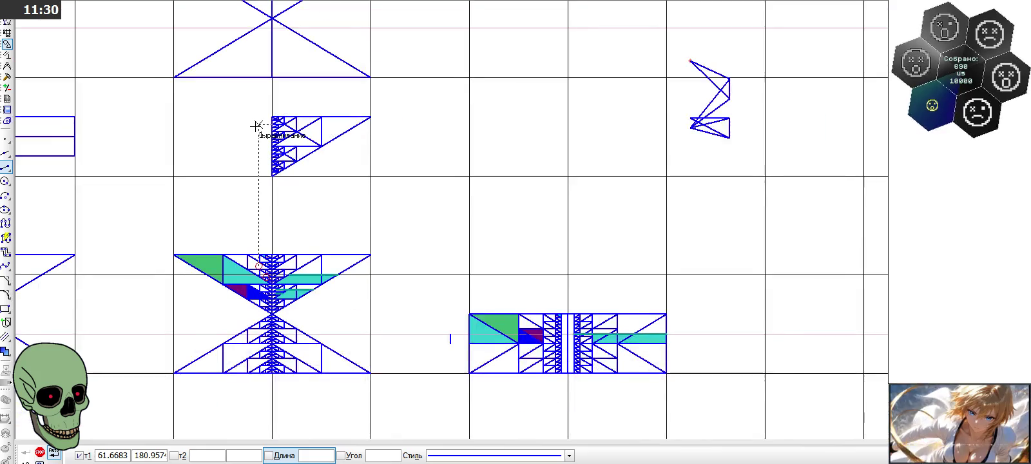
scroll(257, 126, "up", 2)
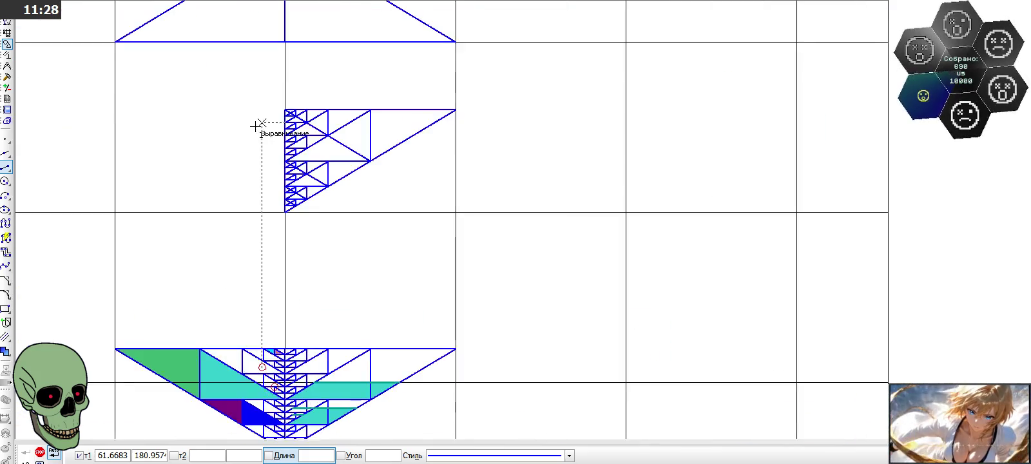
scroll(256, 126, "up", 1)
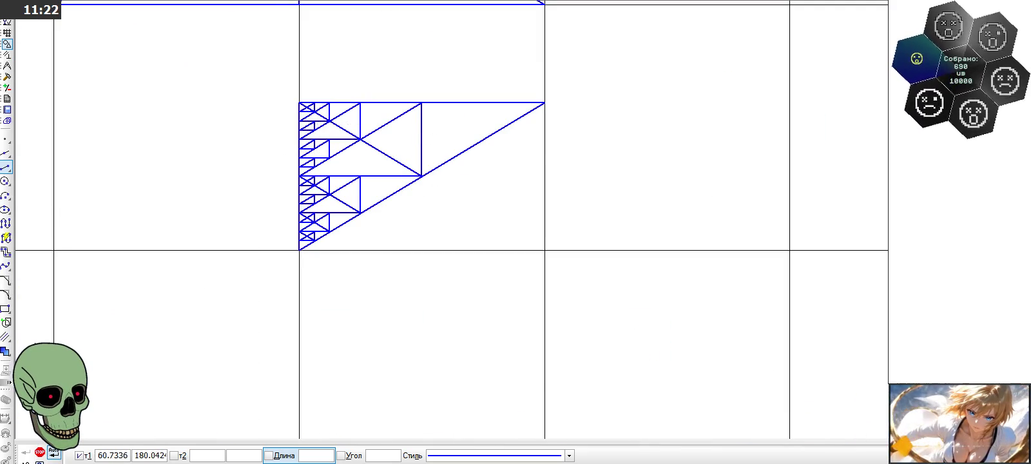
left_click(6, 351)
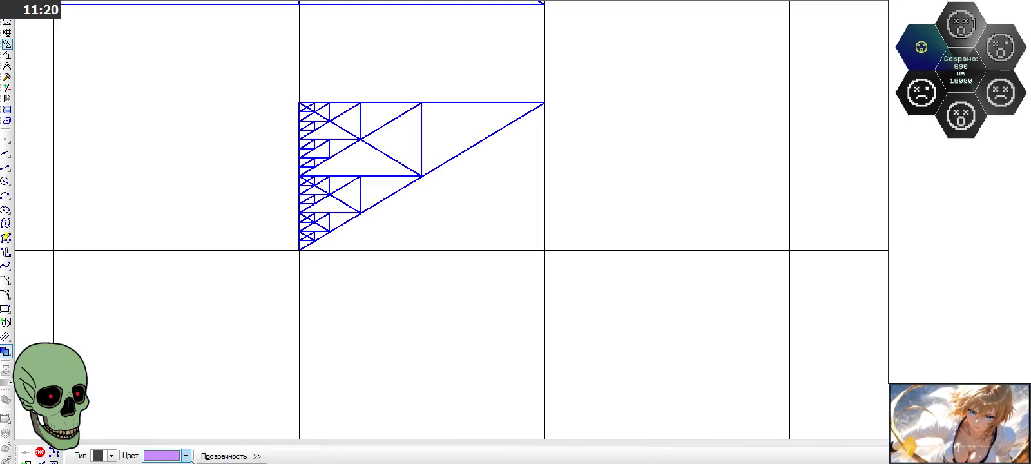
Step: Set the fill colour to light cyan and fill the descending triangles along the top edge
left_click(185, 455)
left_click(184, 421)
scroll(292, 150, "up", 1)
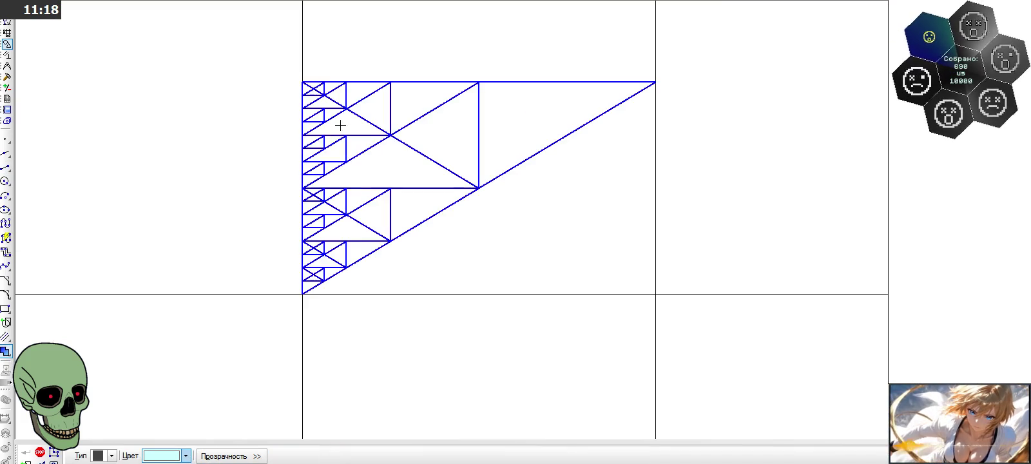
scroll(332, 92, "up", 1)
left_click(589, 140)
left_click(522, 145)
left_click(451, 117)
left_click(396, 108)
left_click(369, 98)
left_click(350, 92)
left_click(330, 88)
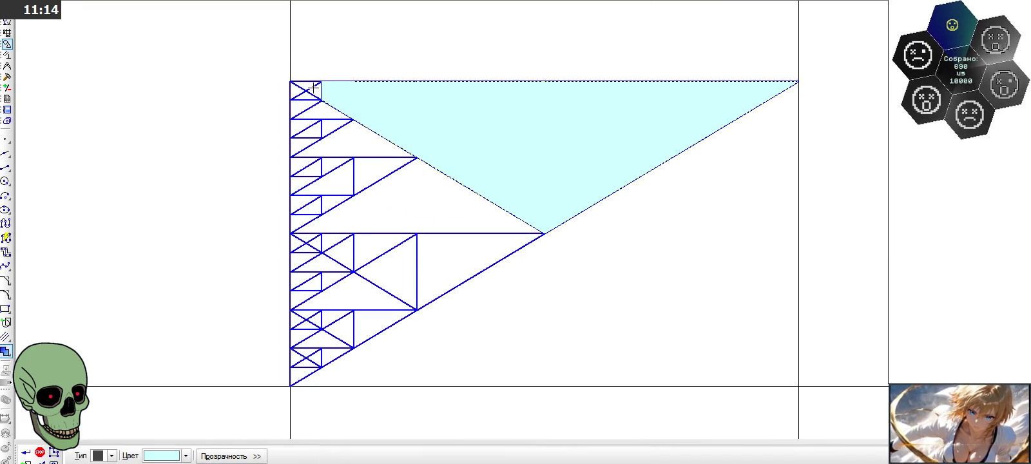
left_click(308, 86)
Step: Fill the lower large triangle and the small bottom-left triangle cyan, then finish
scroll(434, 263, "up", 1)
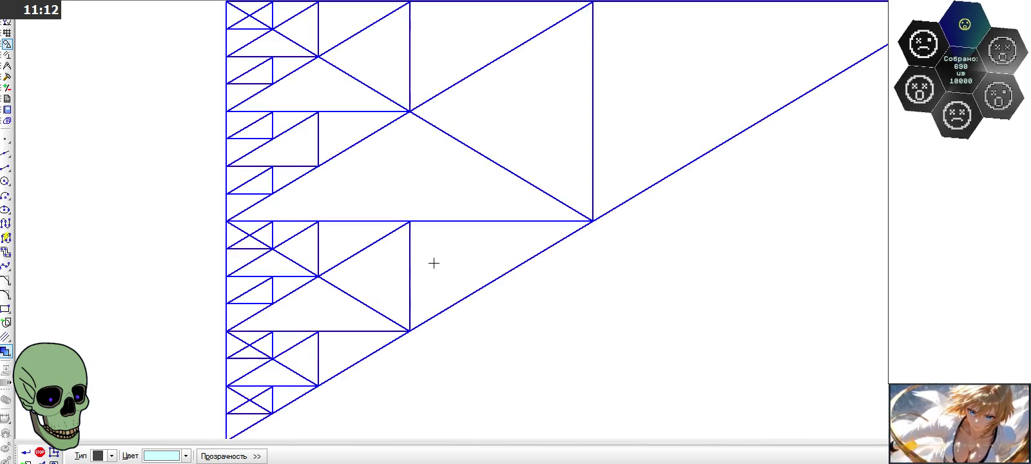
left_click(382, 271)
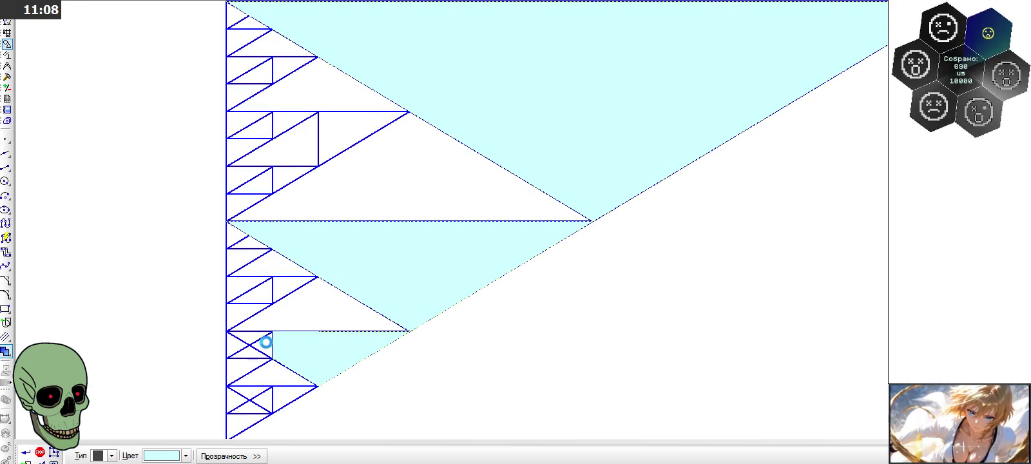
left_click(266, 399)
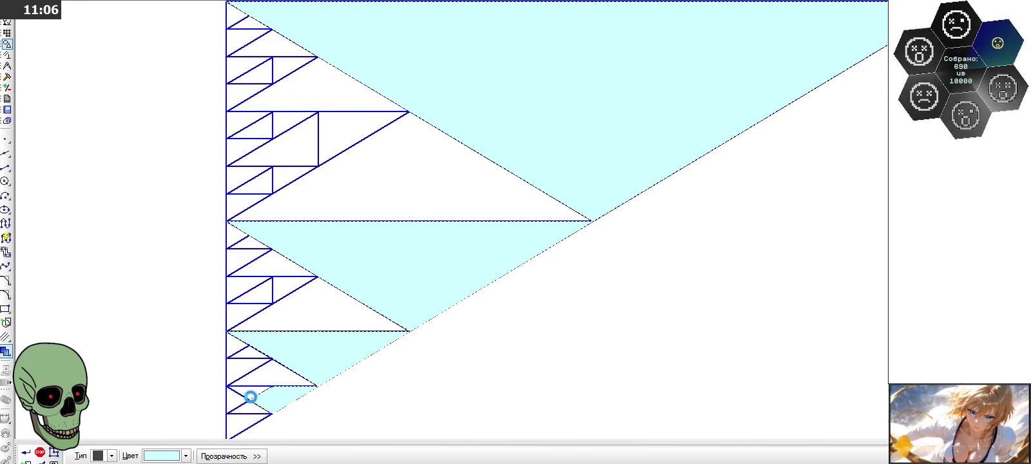
scroll(283, 399, "down", 1)
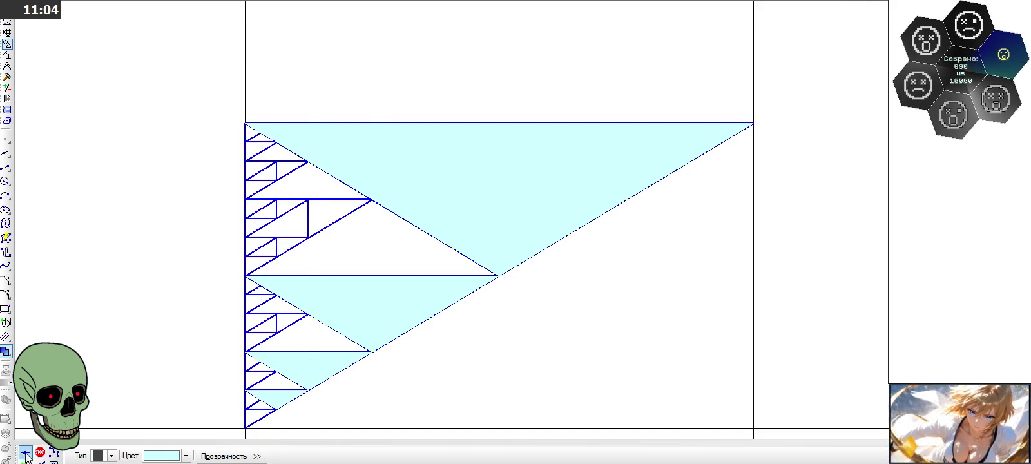
key("Escape")
scroll(212, 109, "down", 1)
scroll(259, 157, "down", 1)
scroll(332, 154, "down", 1)
scroll(331, 154, "down", 1)
scroll(288, 178, "up", 2)
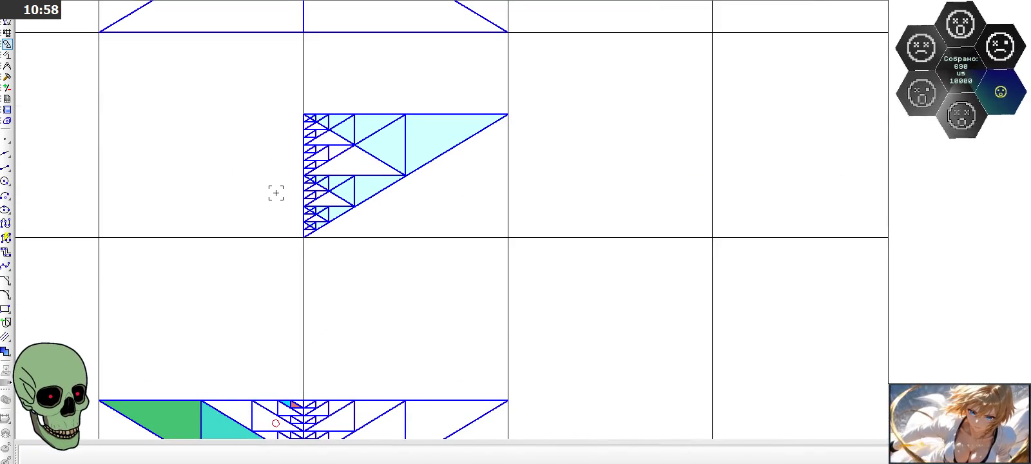
scroll(276, 192, "down", 1)
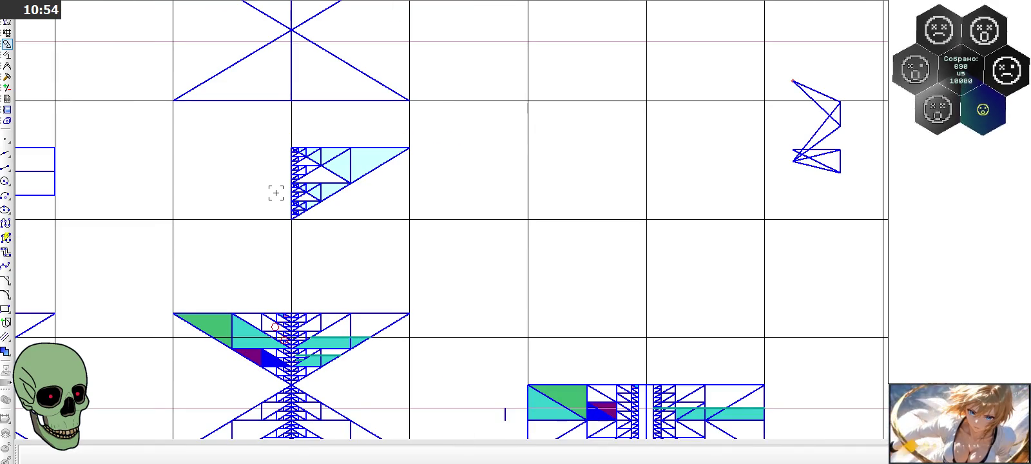
scroll(276, 193, "down", 1)
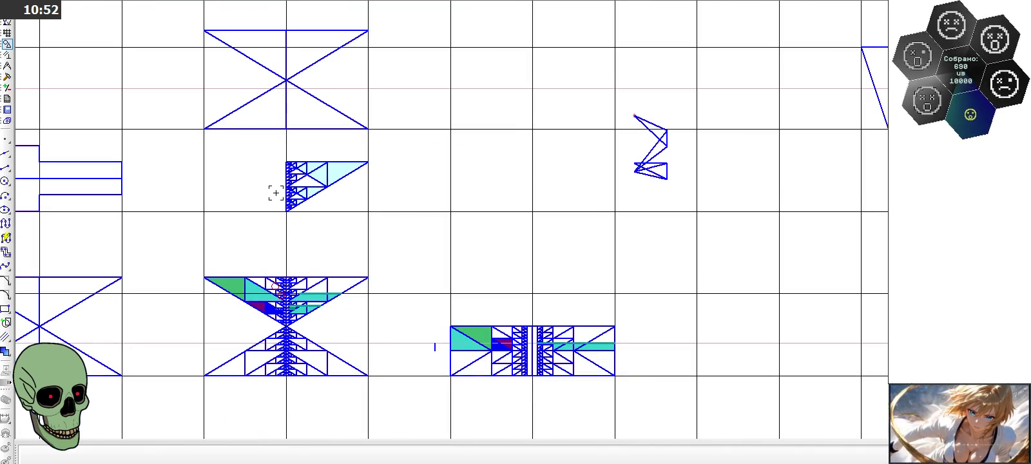
scroll(276, 192, "up", 1)
scroll(276, 193, "down", 1)
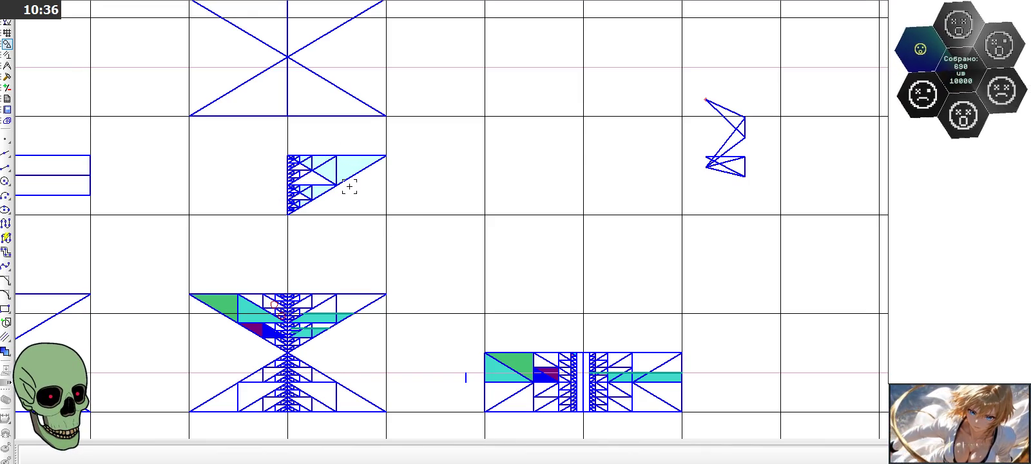
scroll(338, 267, "down", 1)
scroll(597, 370, "up", 2)
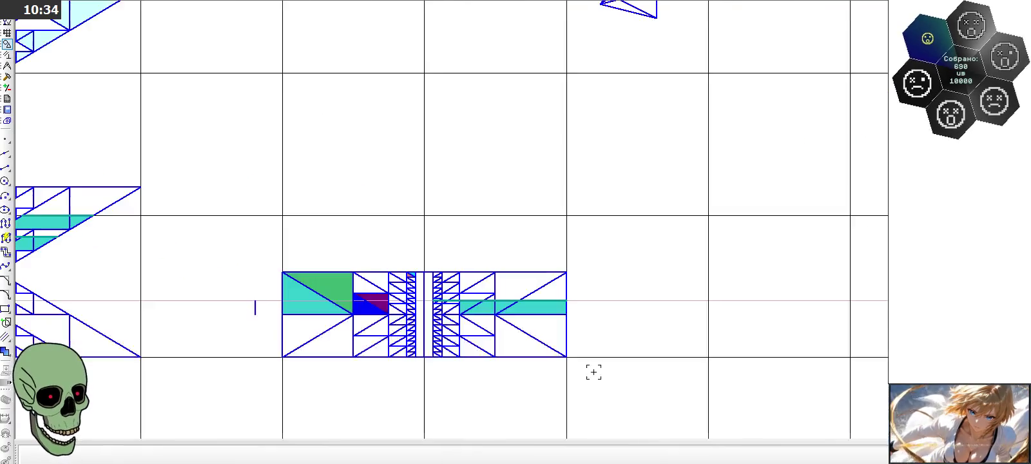
scroll(583, 336, "up", 1)
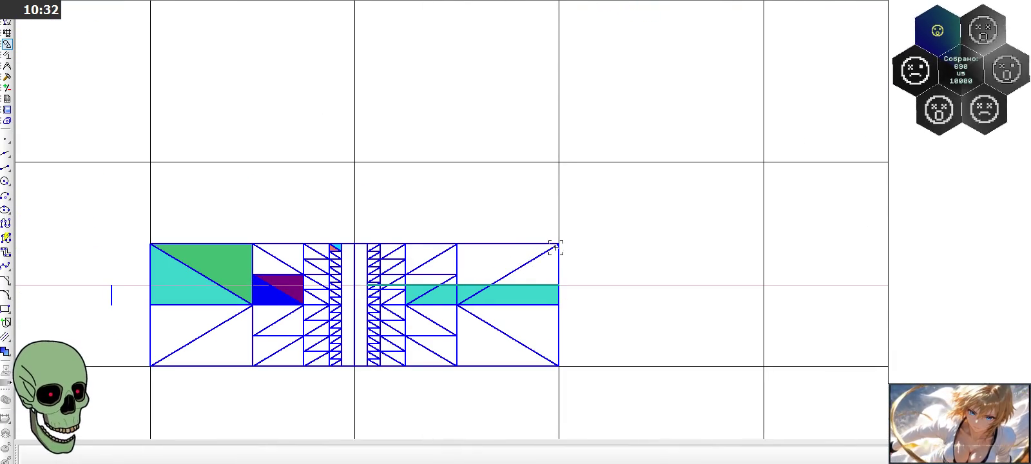
scroll(530, 285, "down", 3)
scroll(536, 297, "down", 1)
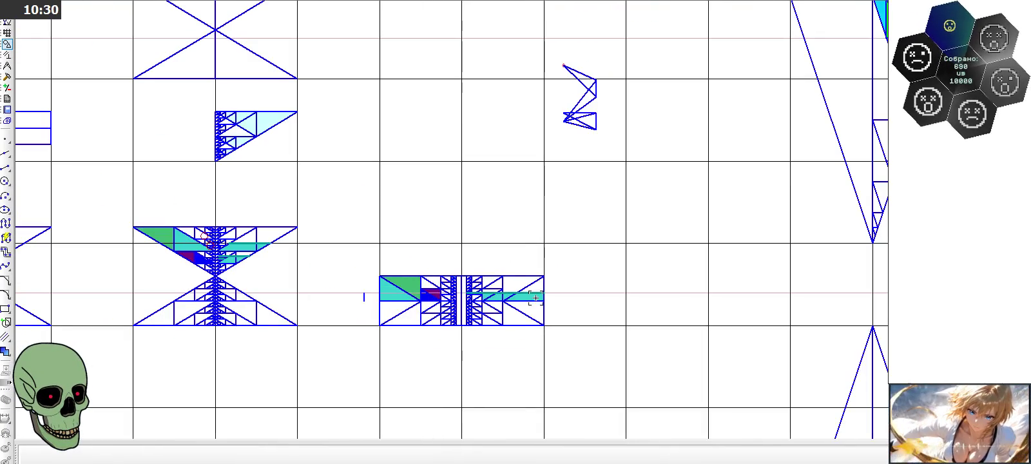
scroll(213, 137, "up", 2)
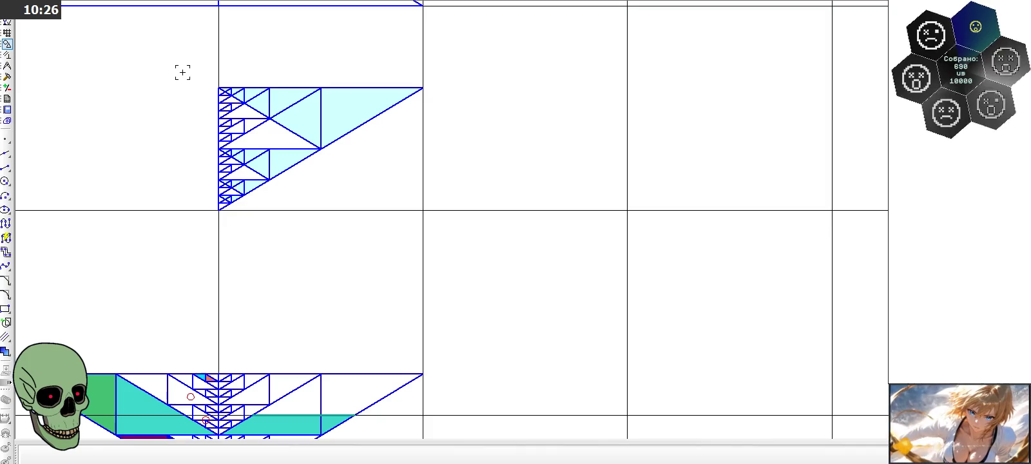
scroll(182, 73, "down", 2)
scroll(602, 313, "up", 2)
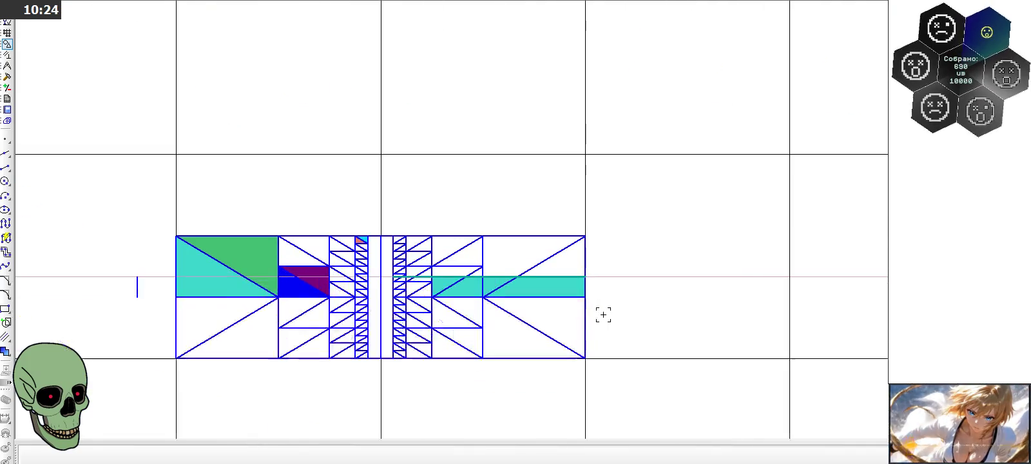
scroll(493, 251, "down", 2)
scroll(508, 270, "up", 2)
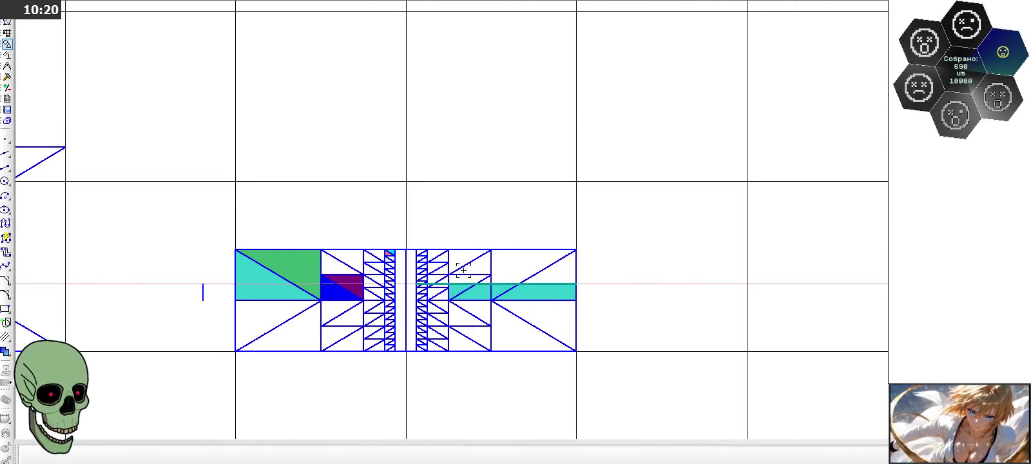
scroll(560, 323, "down", 2)
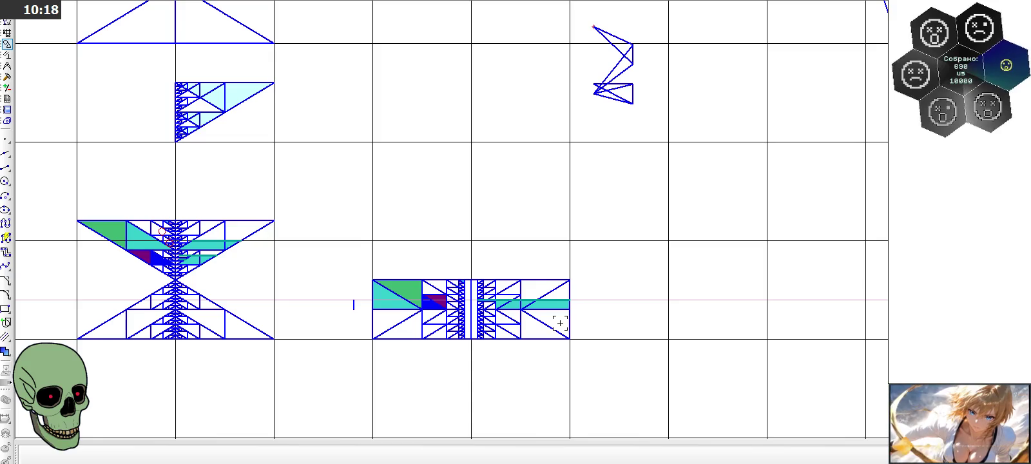
scroll(560, 322, "up", 2)
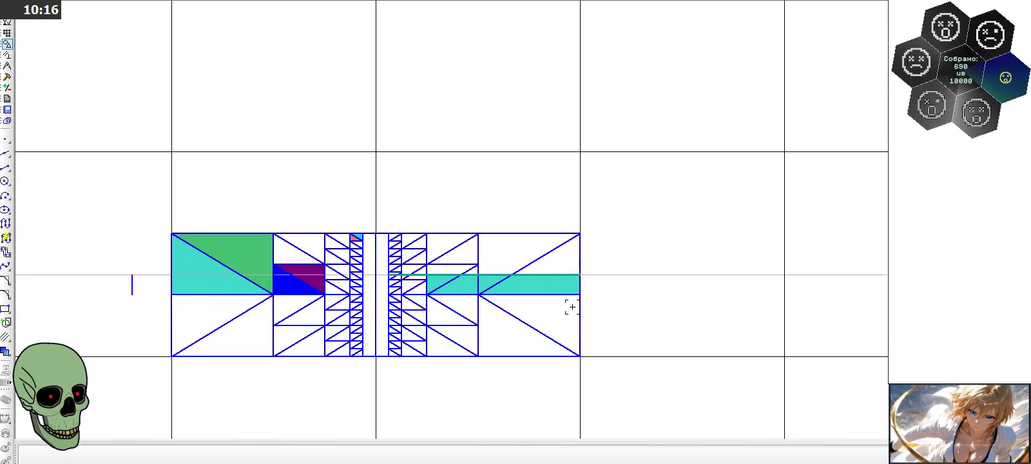
scroll(571, 307, "down", 2)
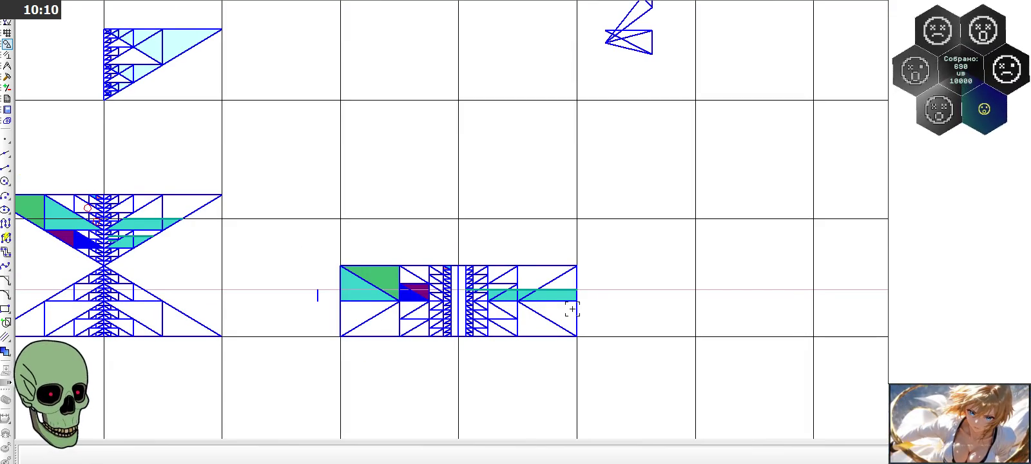
scroll(572, 310, "down", 2)
scroll(223, 122, "up", 1)
scroll(256, 118, "up", 4)
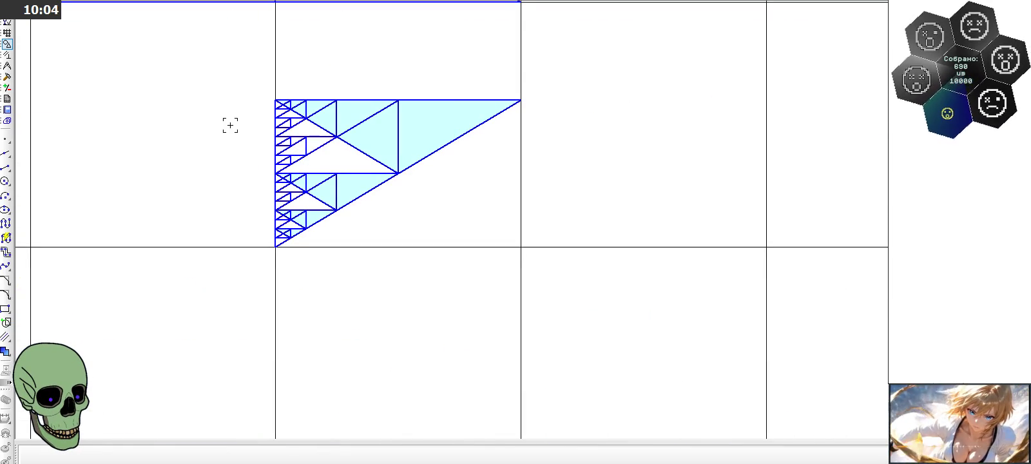
scroll(231, 125, "down", 1)
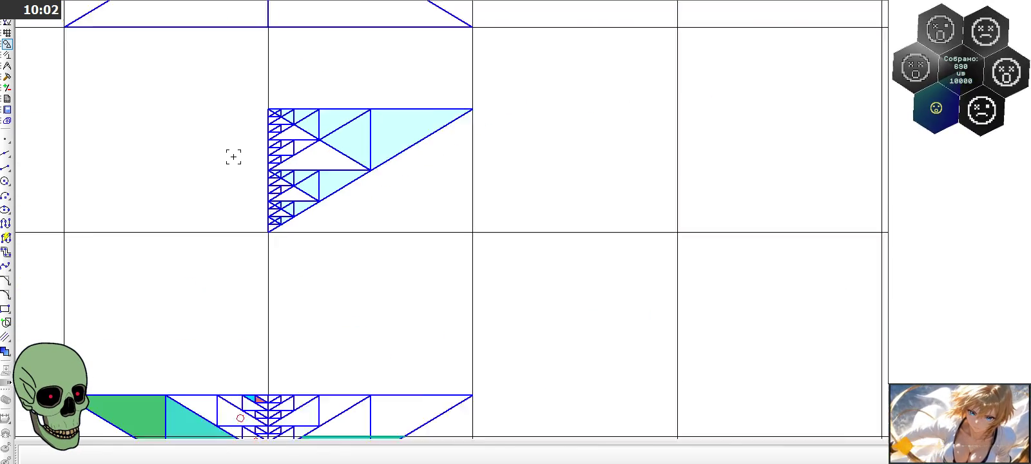
scroll(231, 157, "down", 1)
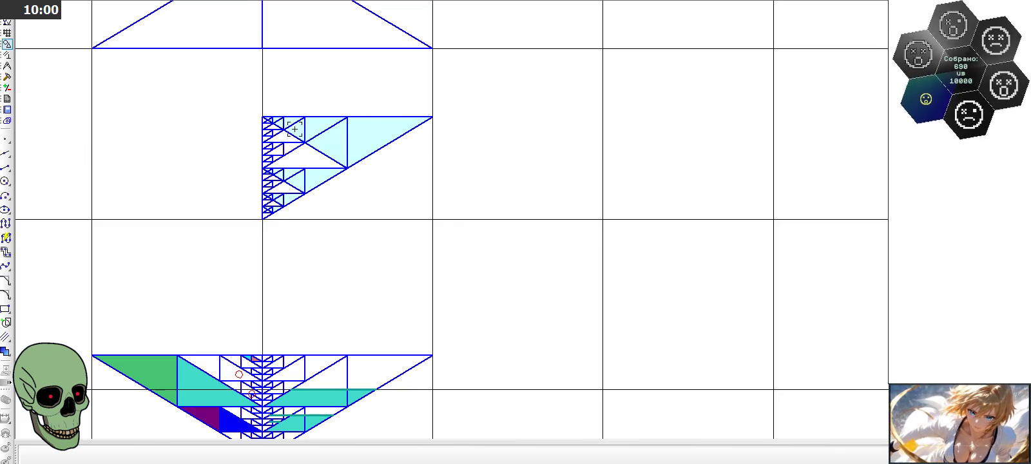
scroll(295, 129, "up", 2)
left_click(385, 143)
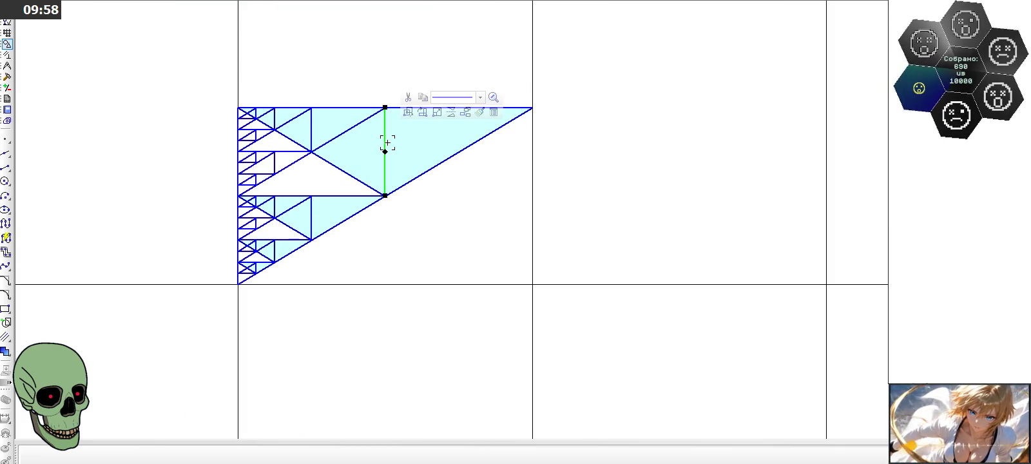
left_click(417, 176)
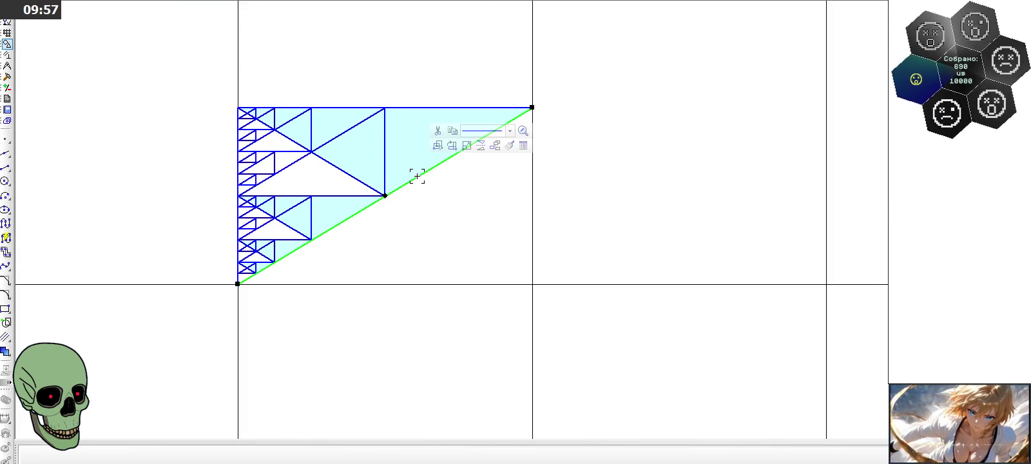
left_click(386, 167)
left_click(456, 225)
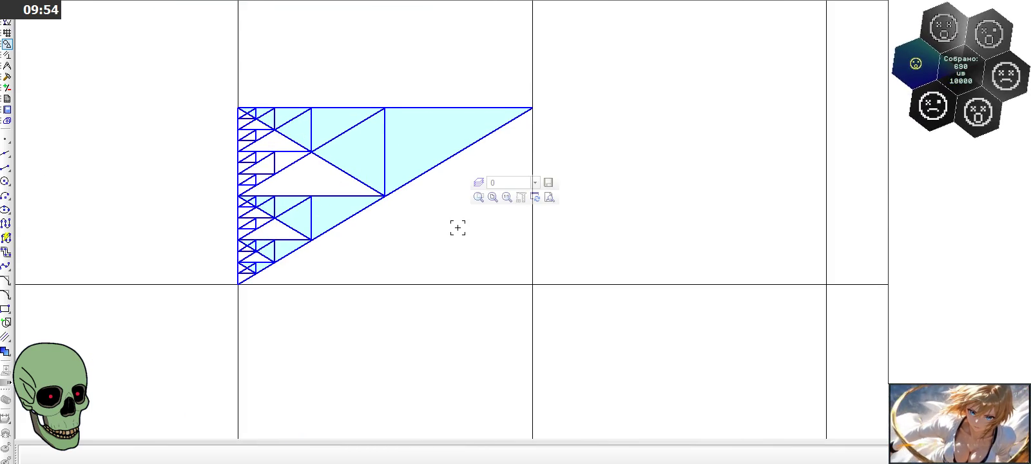
scroll(315, 173, "down", 2)
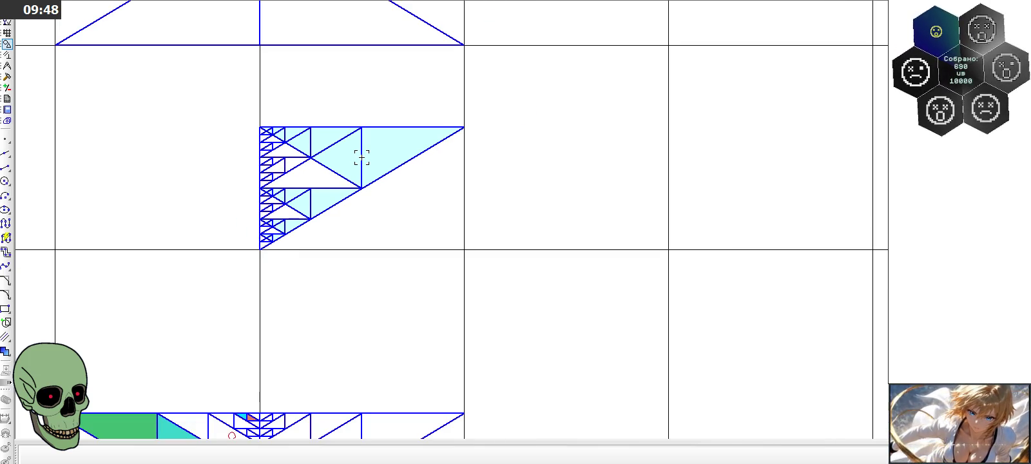
scroll(315, 171, "down", 1)
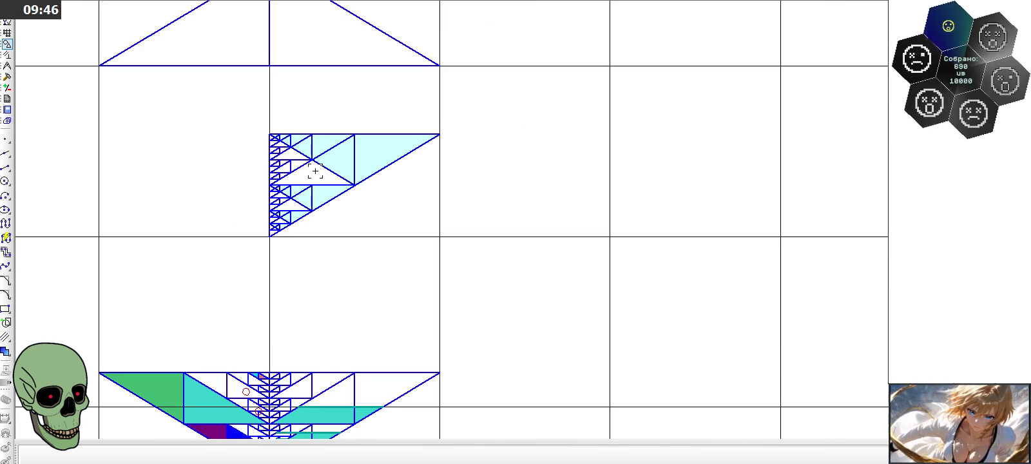
scroll(280, 162, "down", 1)
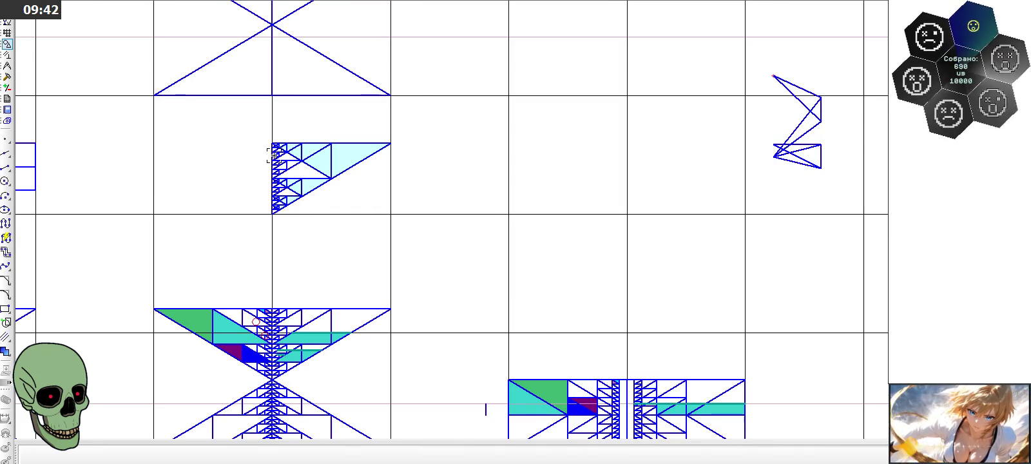
scroll(273, 155, "down", 1)
scroll(273, 155, "down", 1)
scroll(392, 213, "down", 1)
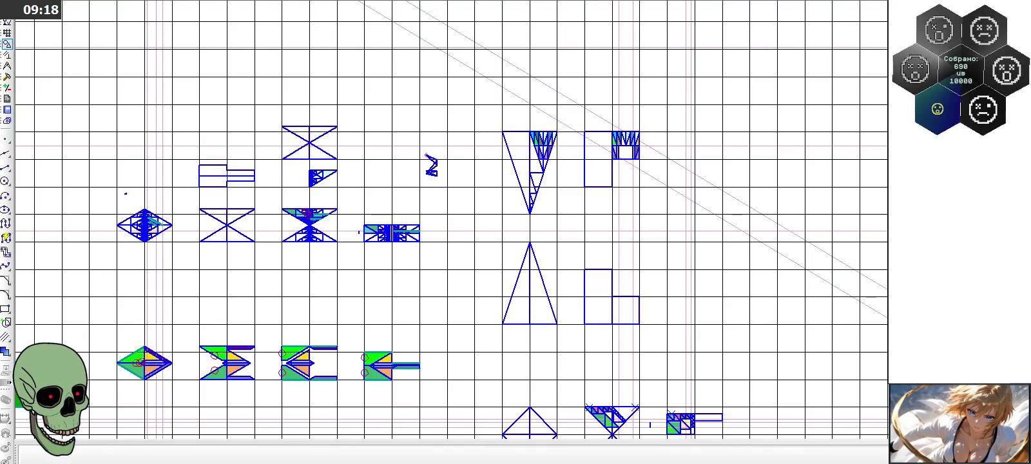
scroll(586, 162, "up", 2)
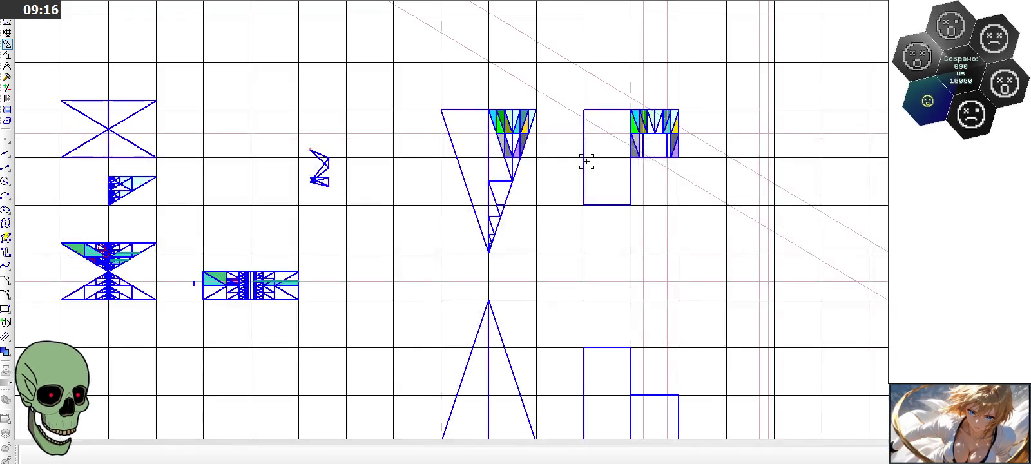
Step: Frame-select the top colour-filled triangle fragment together with the rectangle fragment beside it
scroll(585, 161, "up", 2)
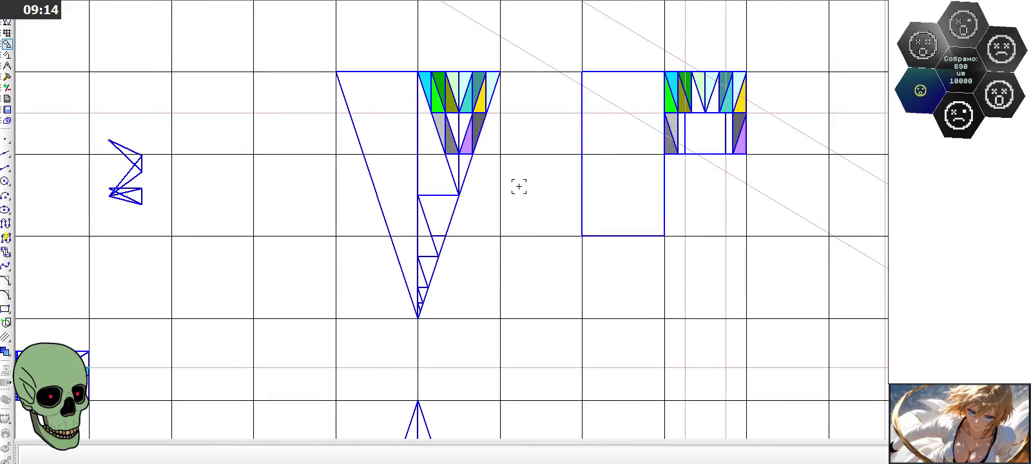
scroll(518, 192, "down", 2)
left_click_drag(405, 116, 672, 274)
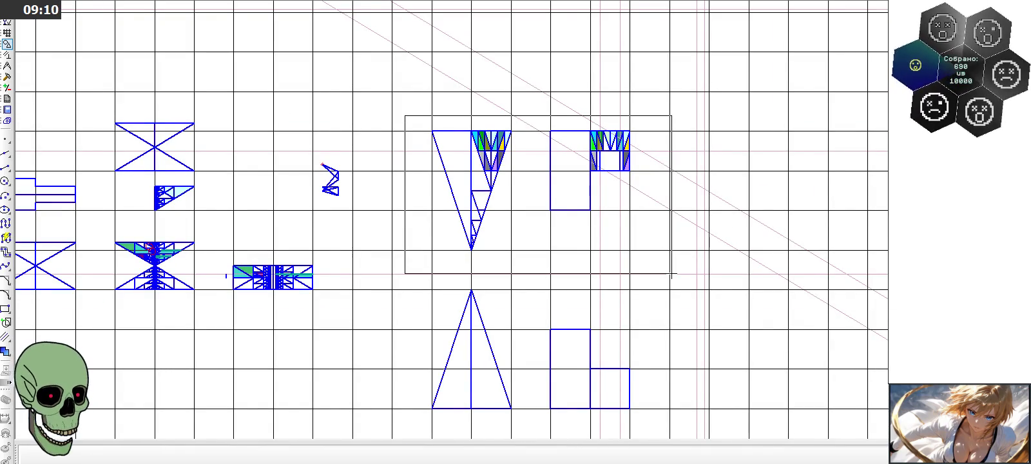
left_click_drag(672, 274, 671, 274)
left_click(660, 271)
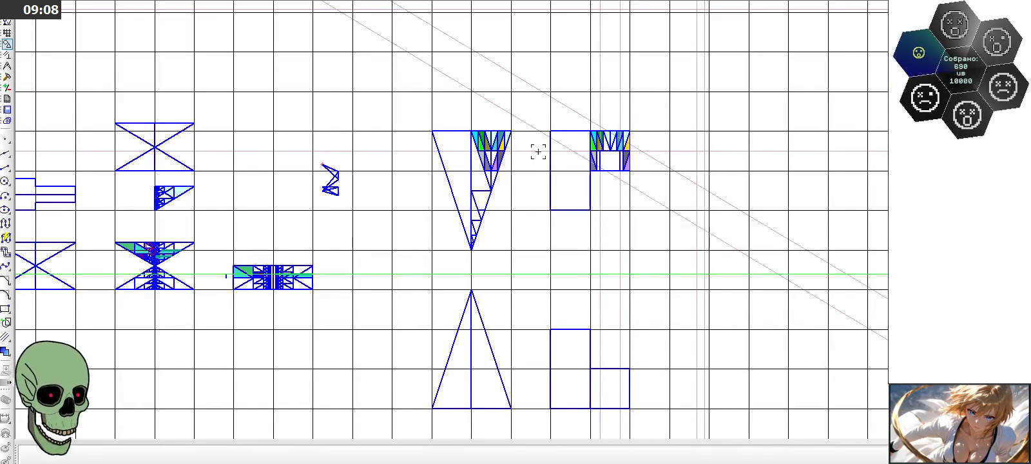
left_click_drag(409, 114, 643, 260)
left_click(408, 111)
left_click_drag(408, 111, 647, 278)
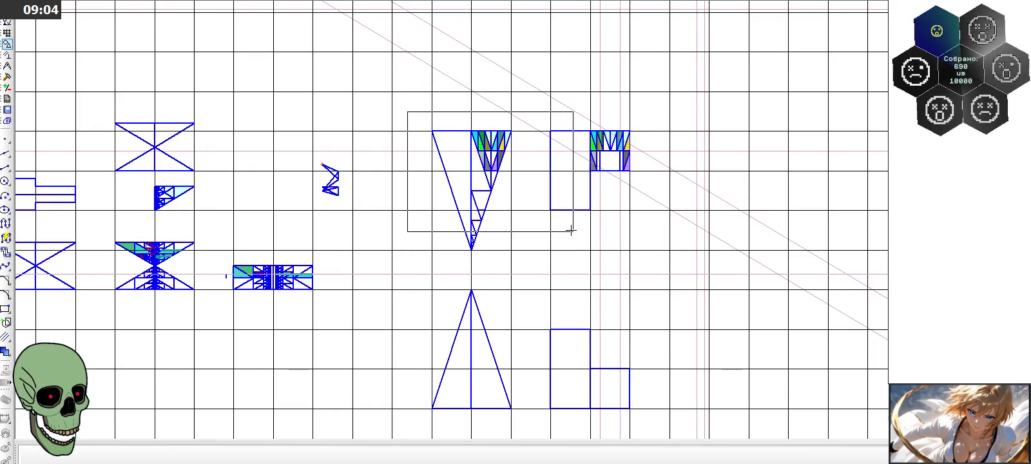
left_click(424, 117)
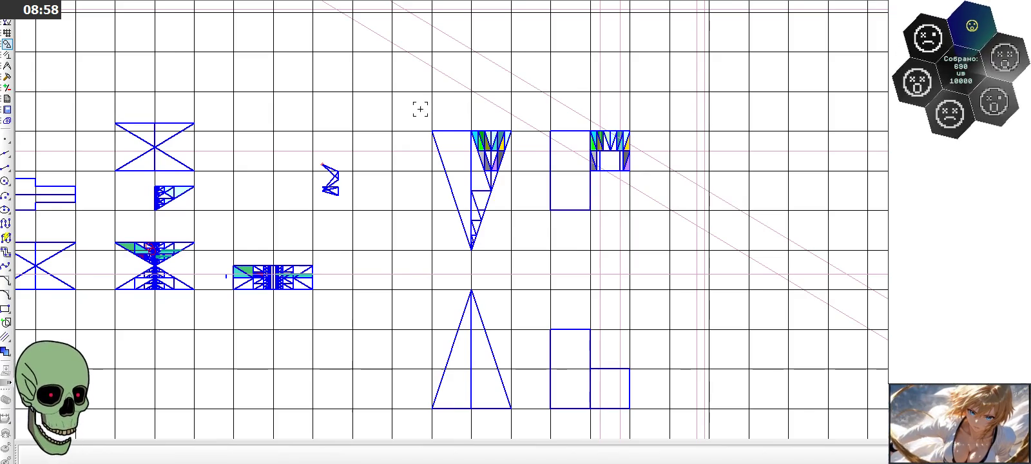
left_click_drag(488, 176, 644, 271)
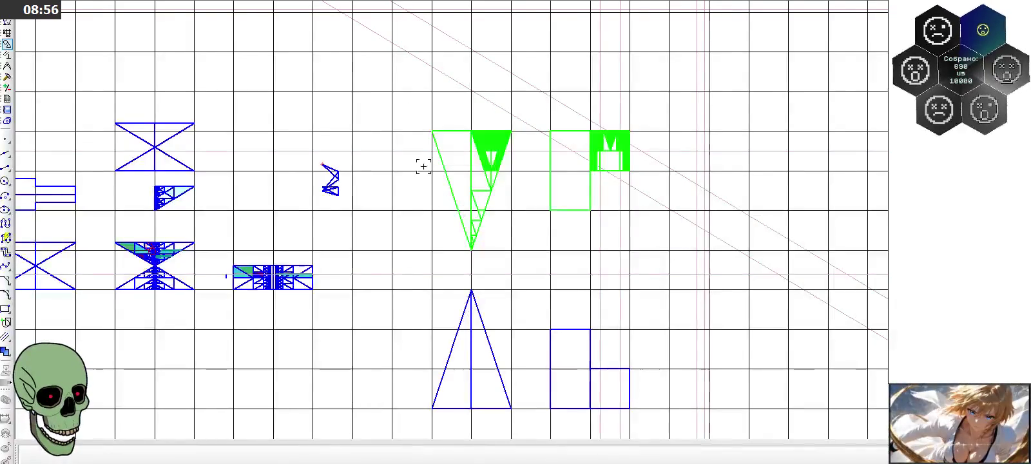
left_click(407, 112)
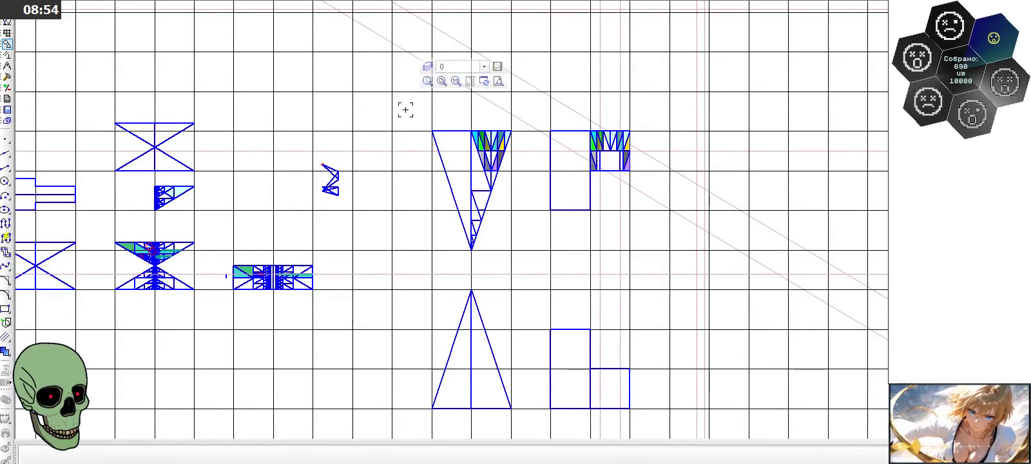
left_click_drag(405, 110, 647, 267)
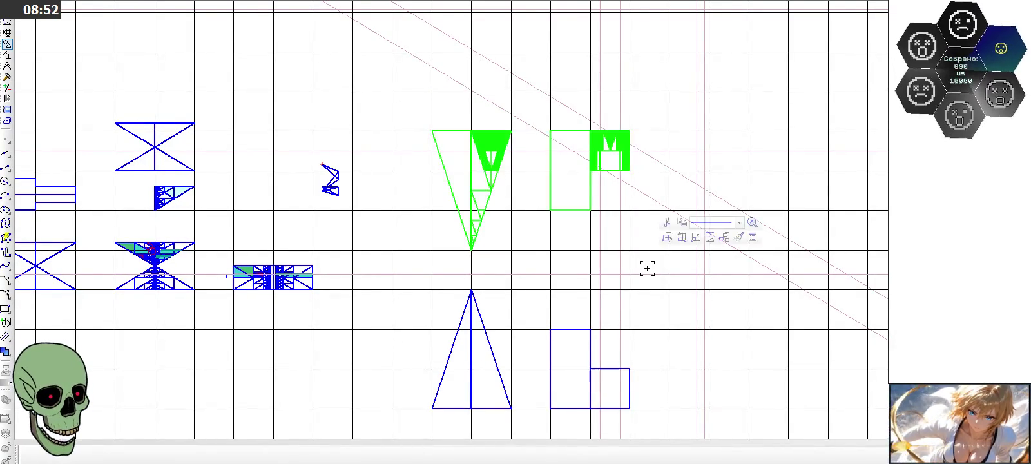
mouse_move(410, 114)
left_mouse_down()
mouse_move(651, 261)
mouse_move(650, 275)
left_mouse_up()
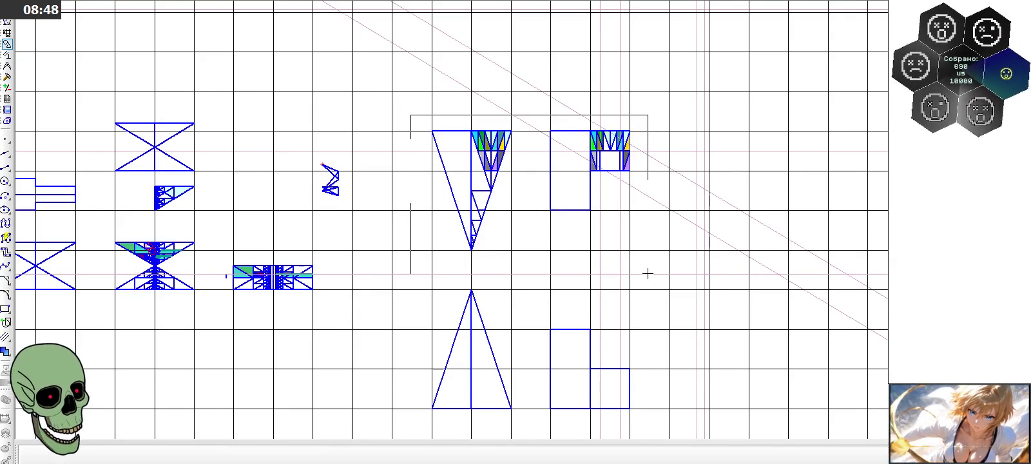
left_click_drag(650, 276, 655, 273)
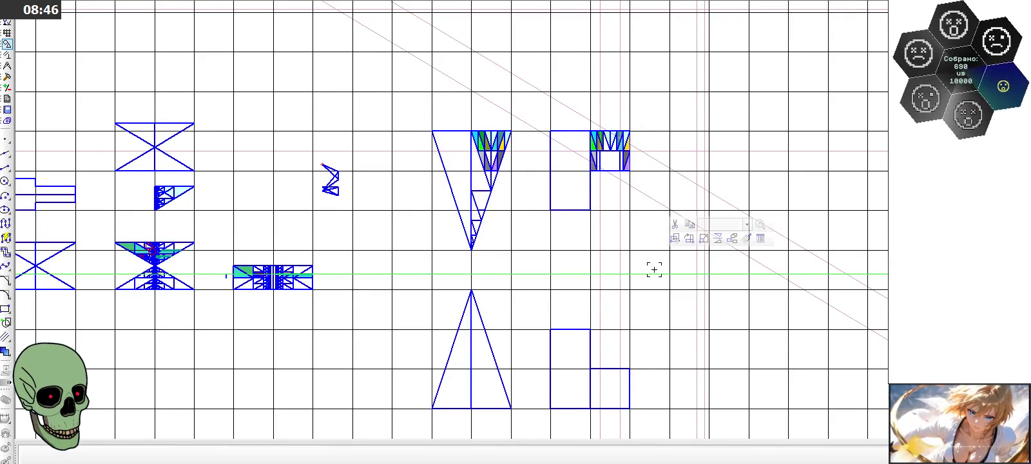
left_click_drag(410, 107, 659, 255)
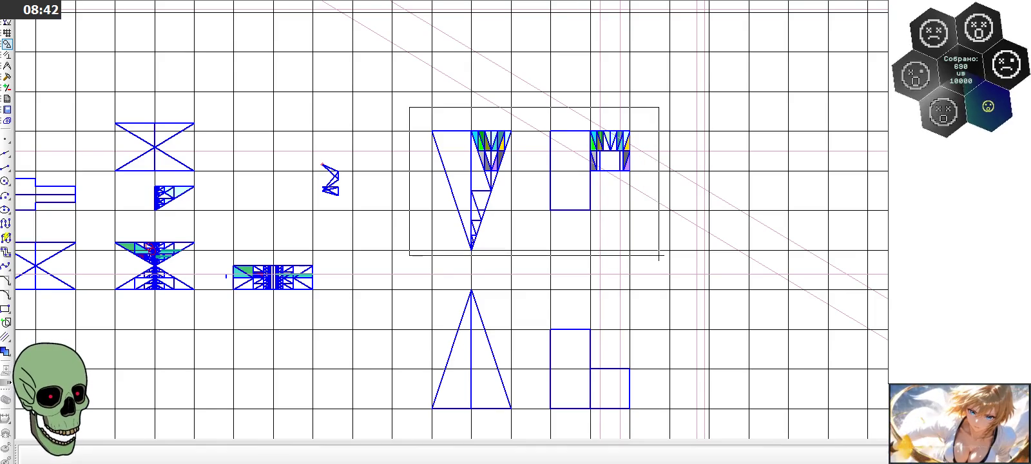
left_click_drag(658, 255, 661, 257)
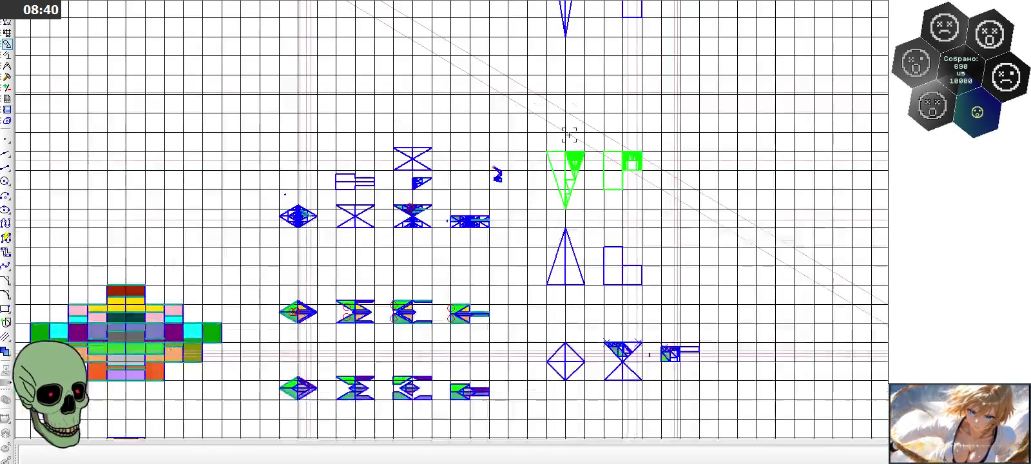